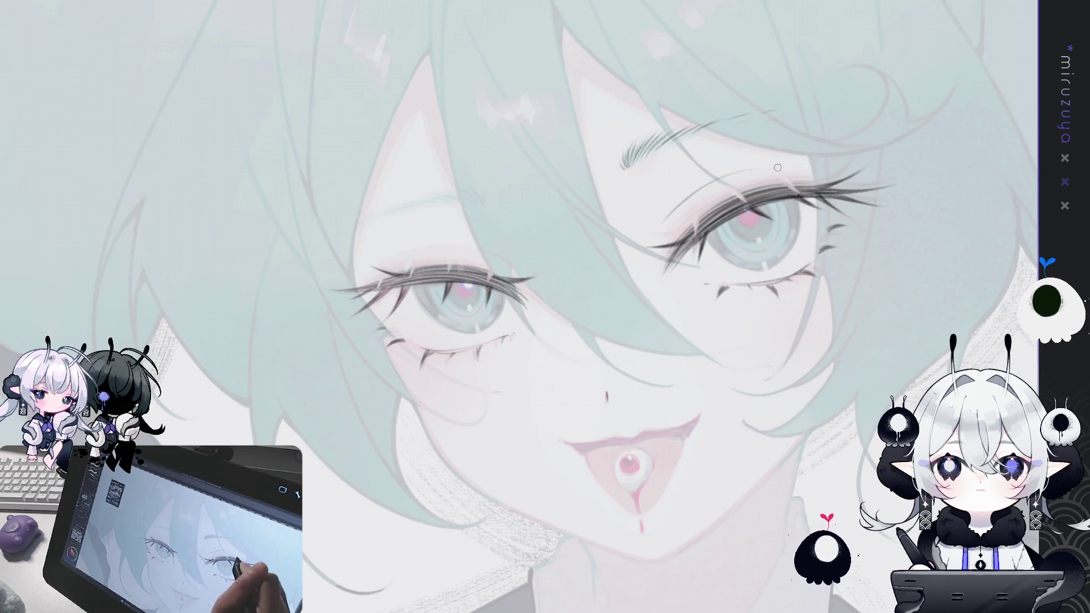
- Add a faint shading stroke near the girl's eye with the canvas temporarily rotated
key("minus")
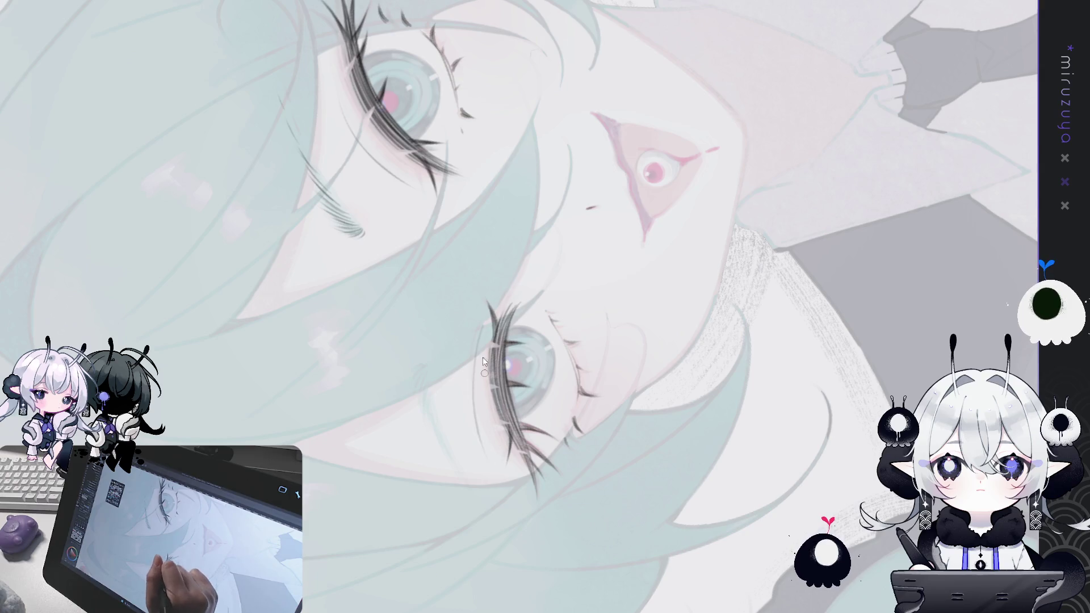
left_click_drag(480, 321, 499, 456)
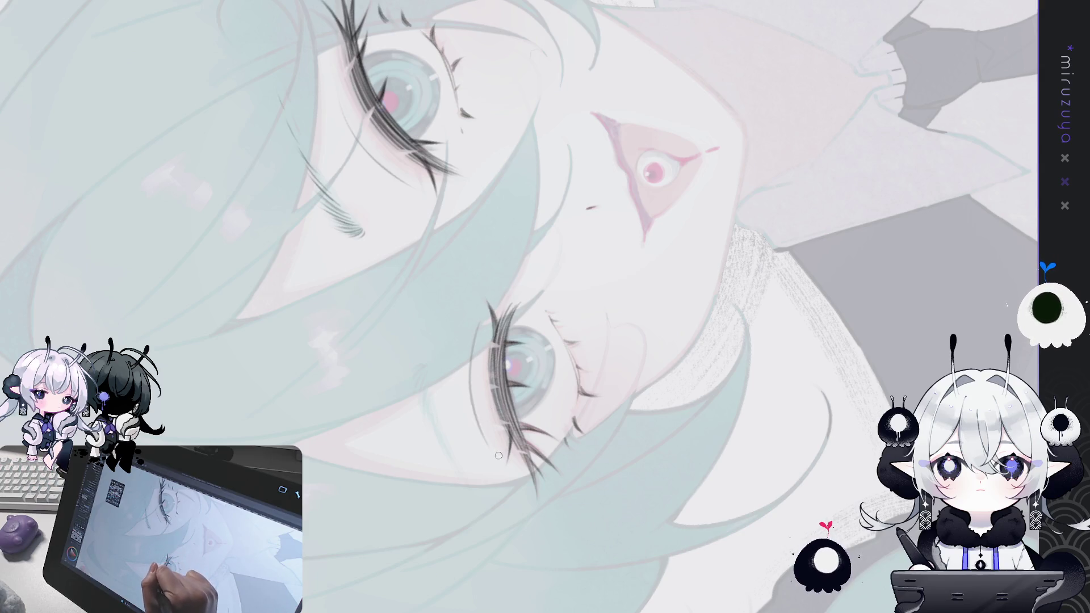
key("ctrl+0")
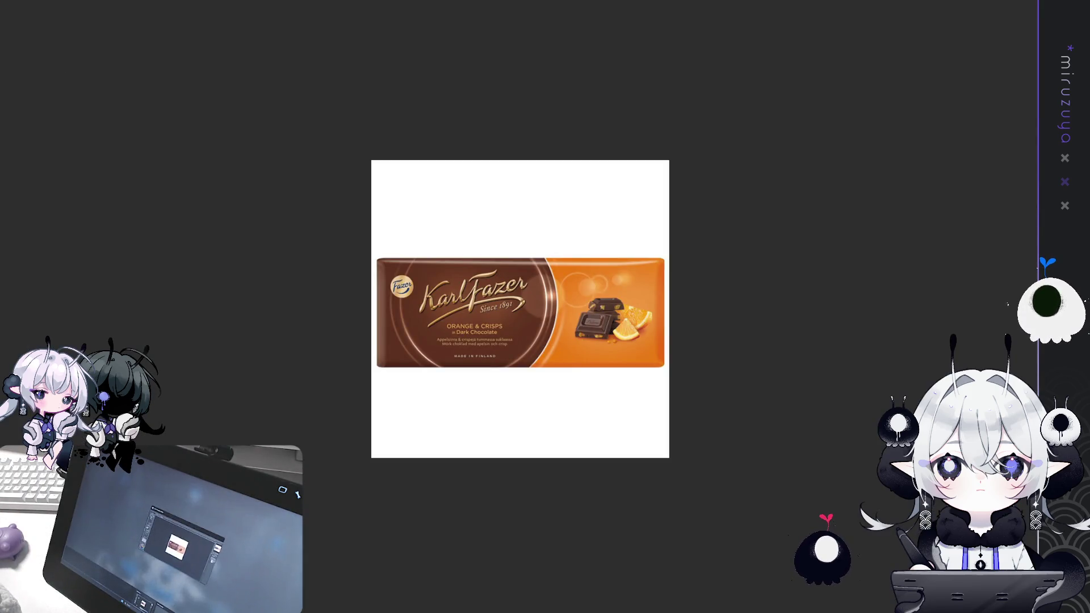
- Zoom into and reposition the brown Orange & Crisps bar reference, then switch to the blue bar
scroll(507, 373, "up", 5)
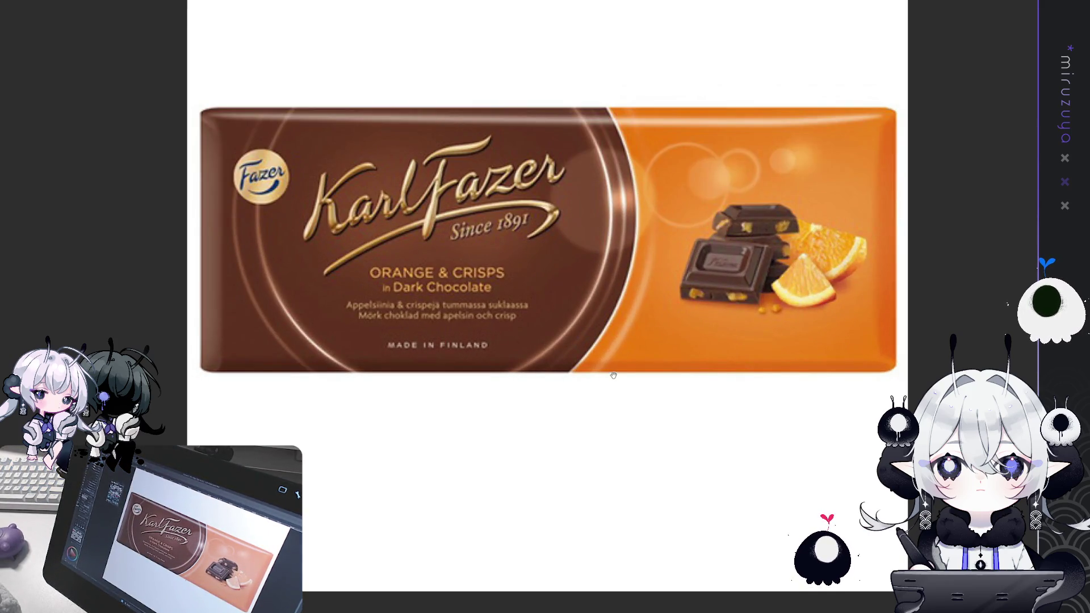
left_click_drag(613, 375, 636, 358)
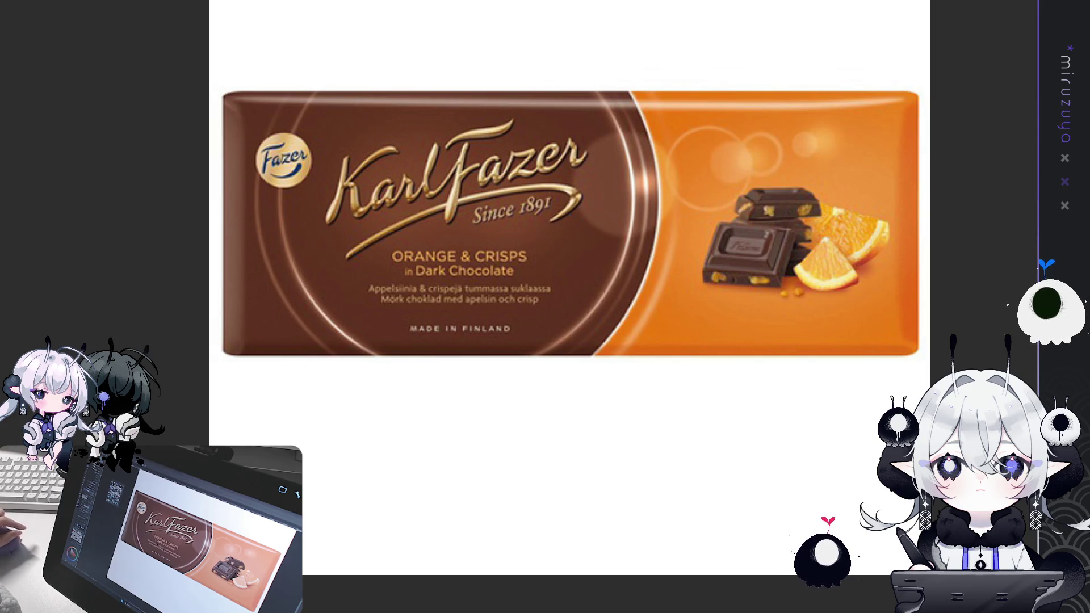
key("Right")
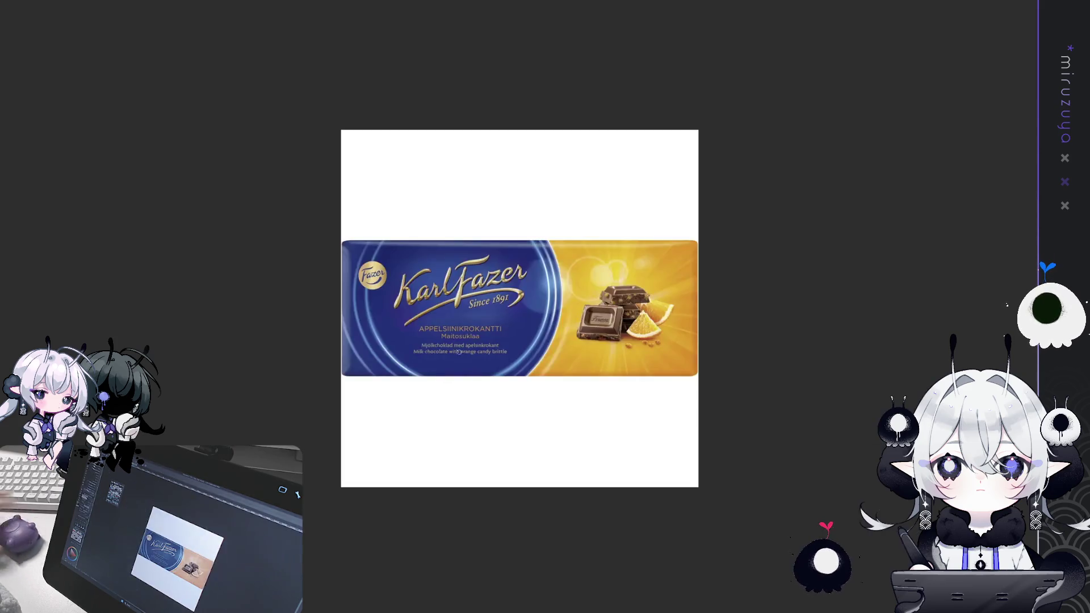
- Zoom and pan the blue bar, flip between the blue and brown Karl Fazer references, then close them
scroll(533, 383, "up", 3)
mouse_move(545, 438)
left_mouse_down()
mouse_move(526, 328)
mouse_move(550, 325)
left_mouse_up()
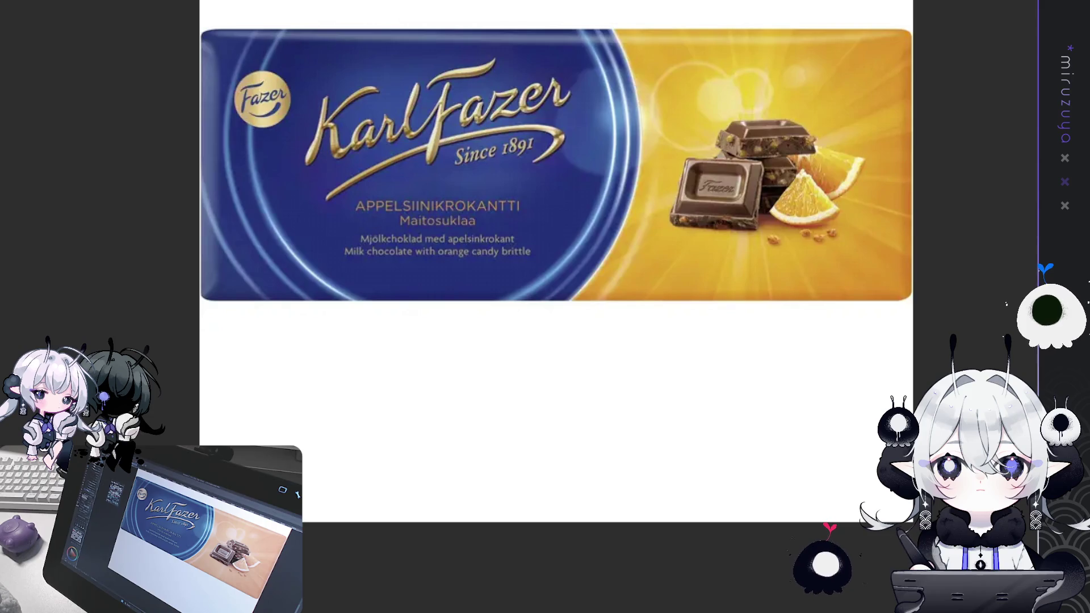
key("Left")
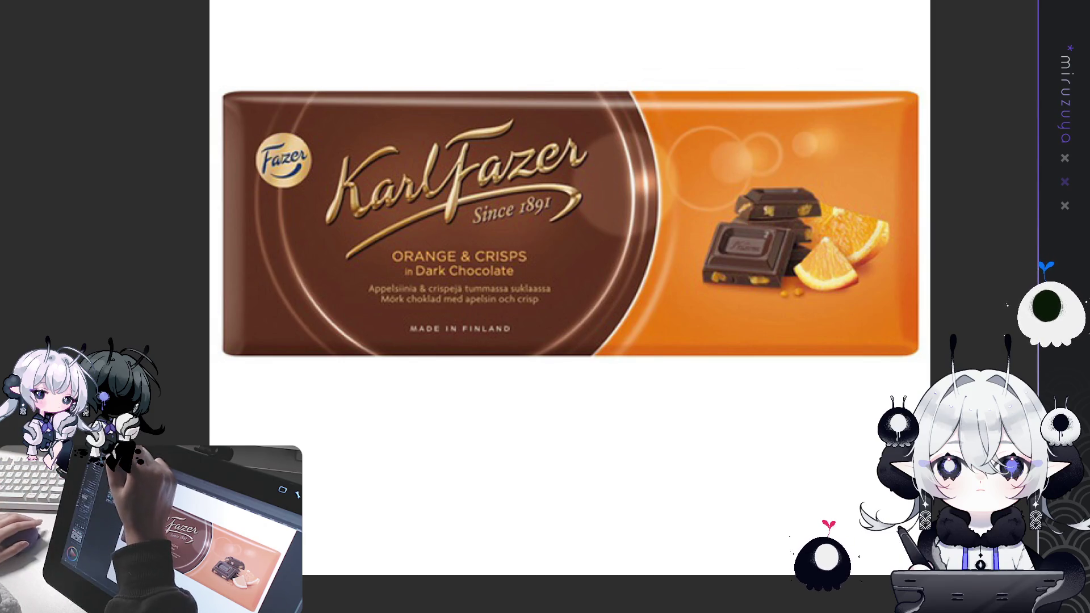
key("Right")
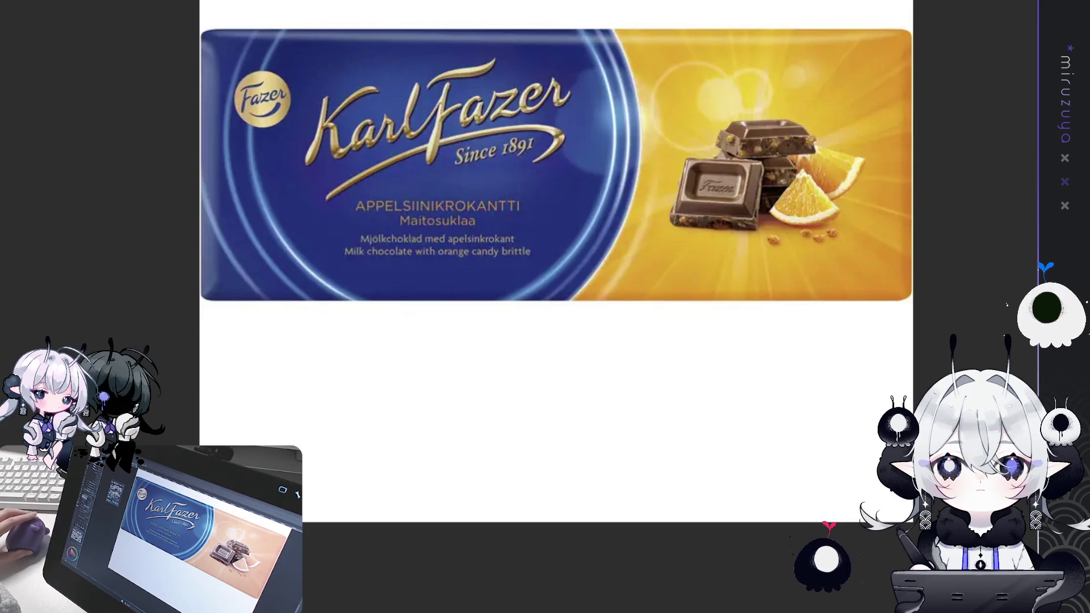
key("Right")
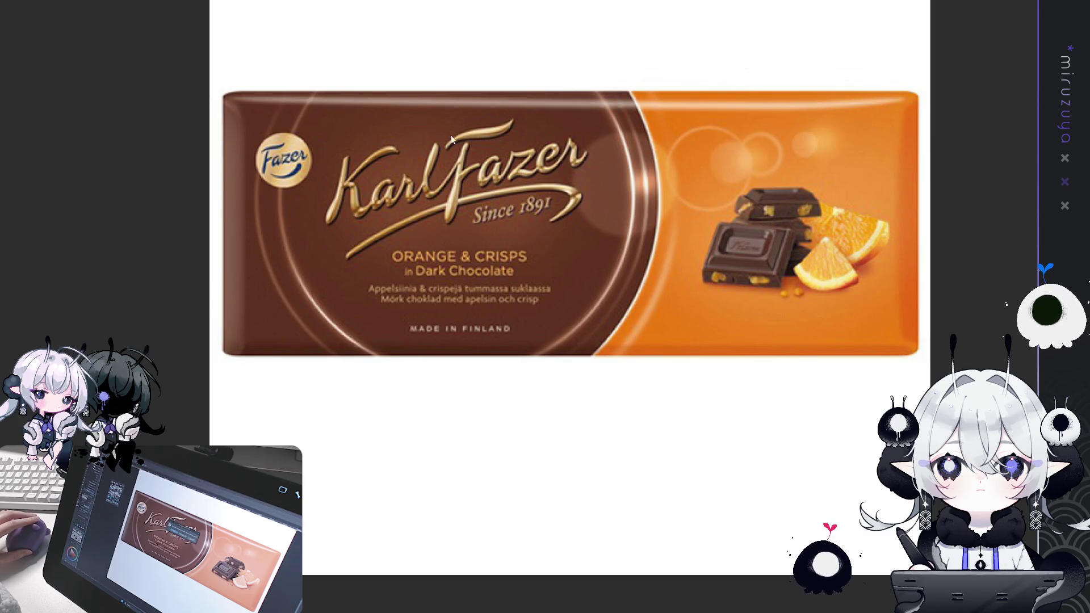
key("Escape")
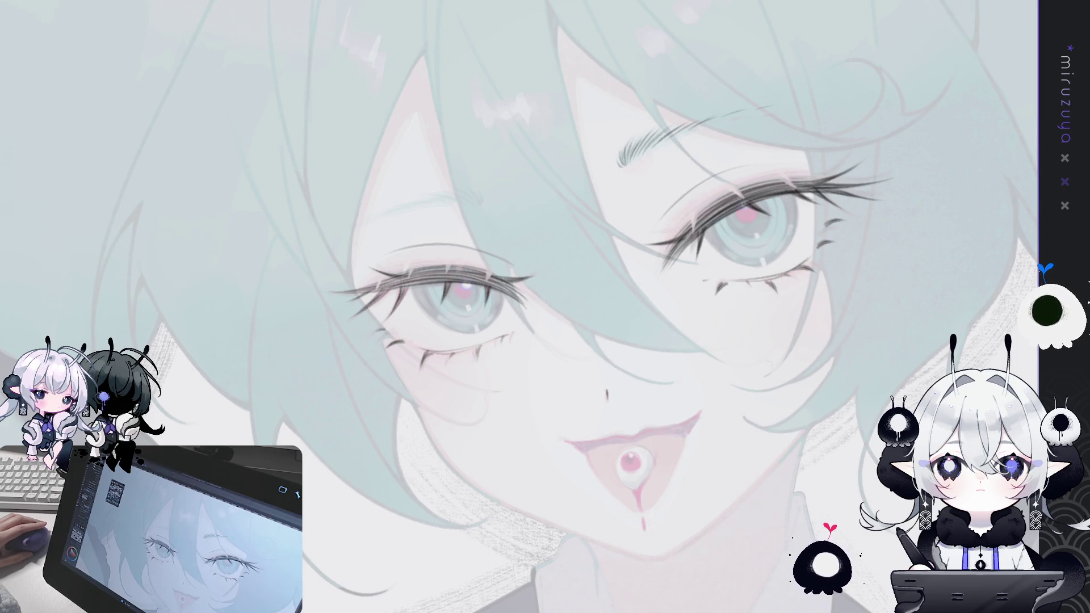
key("ctrl+Tab")
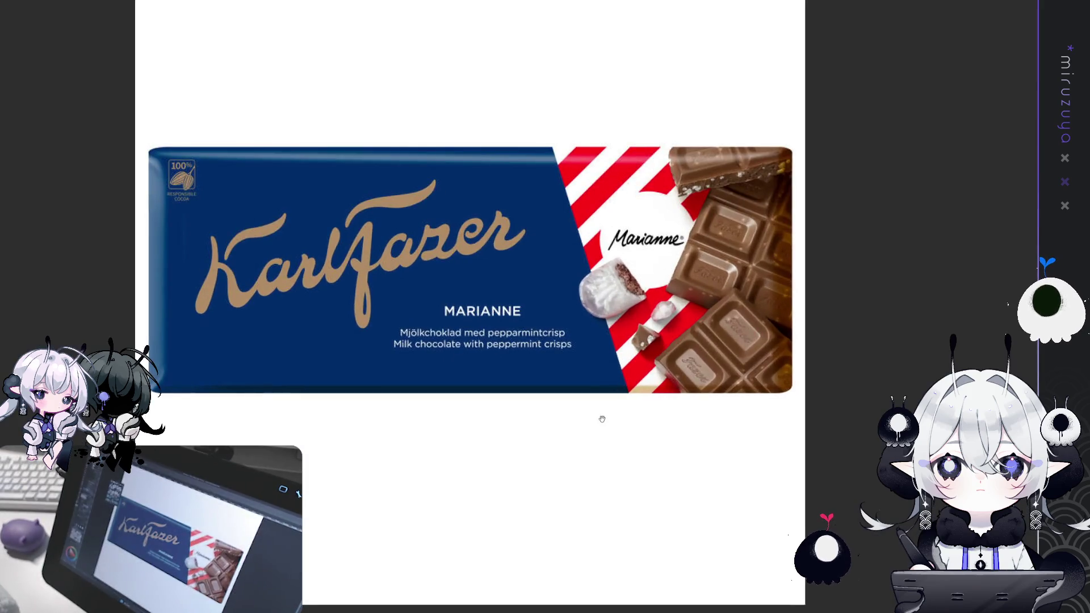
left_click_drag(602, 419, 695, 348)
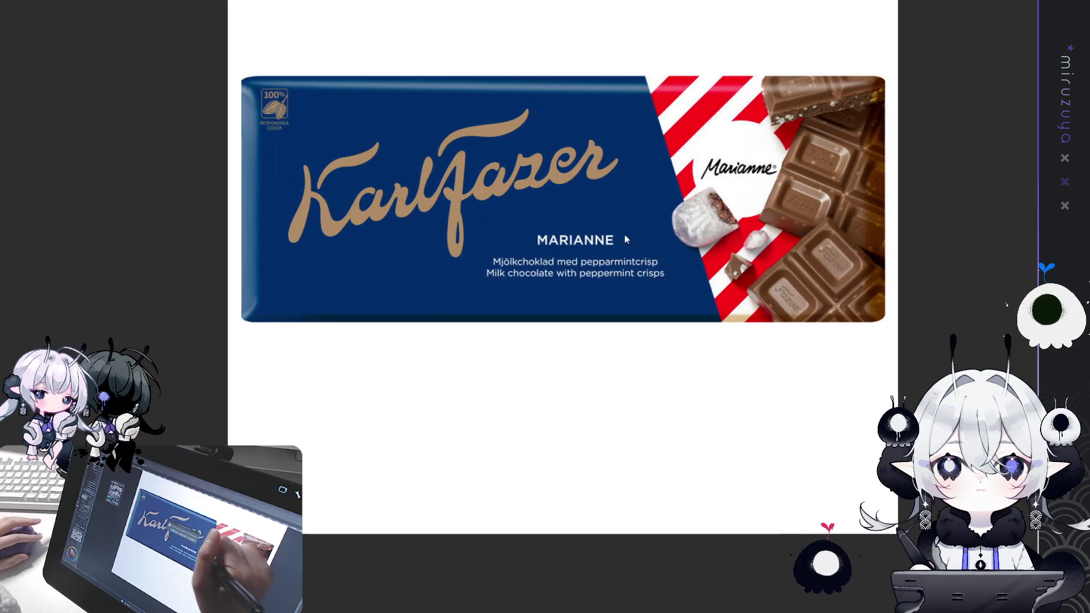
key("alt+Tab")
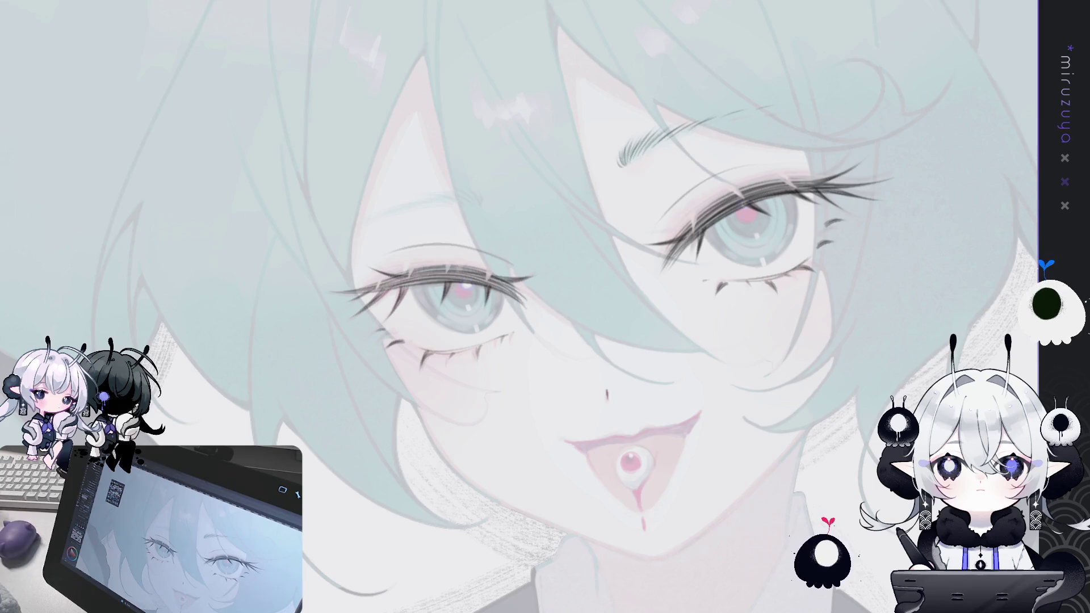
- Darken then slightly lighten the left eye's lashes, checking the face in a mirrored view
mouse_move(545, 306)
left_mouse_down()
mouse_move(490, 279)
mouse_move(397, 369)
mouse_move(511, 273)
left_mouse_up()
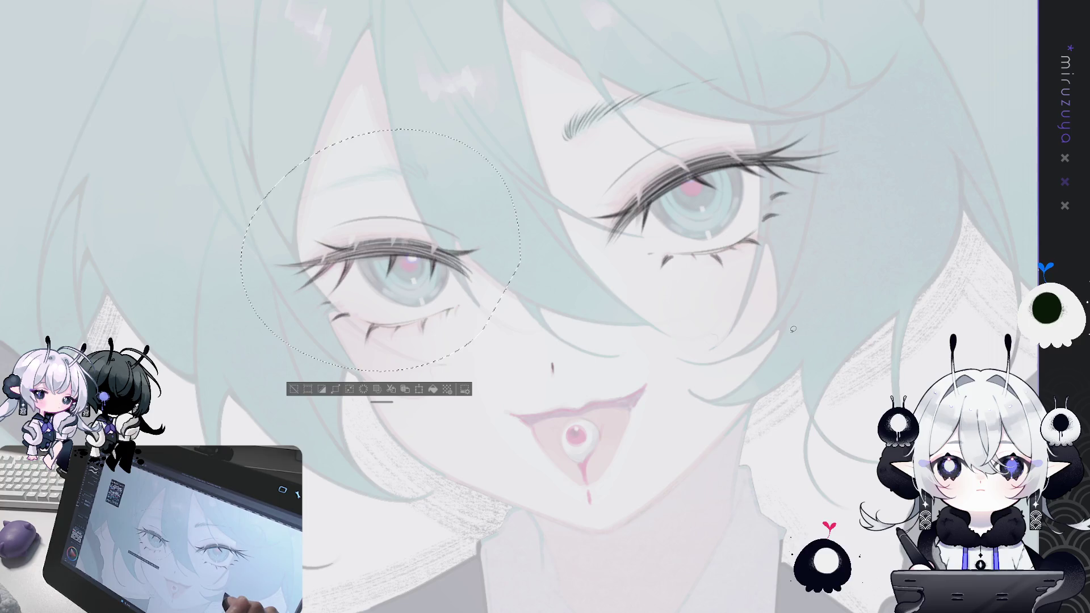
key("ctrl+d")
key("ctrl+z")
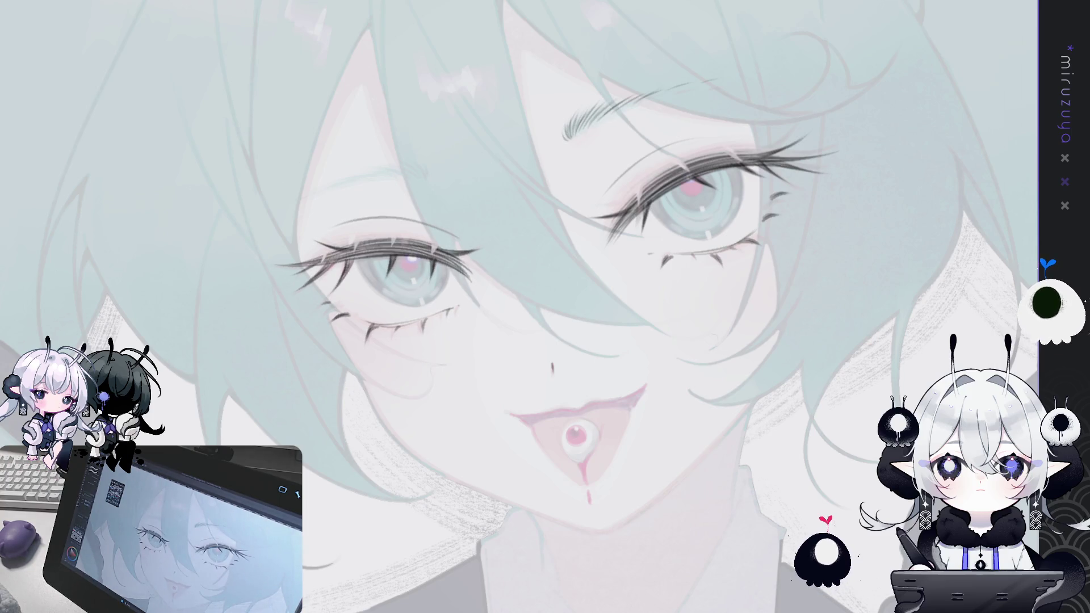
key("h")
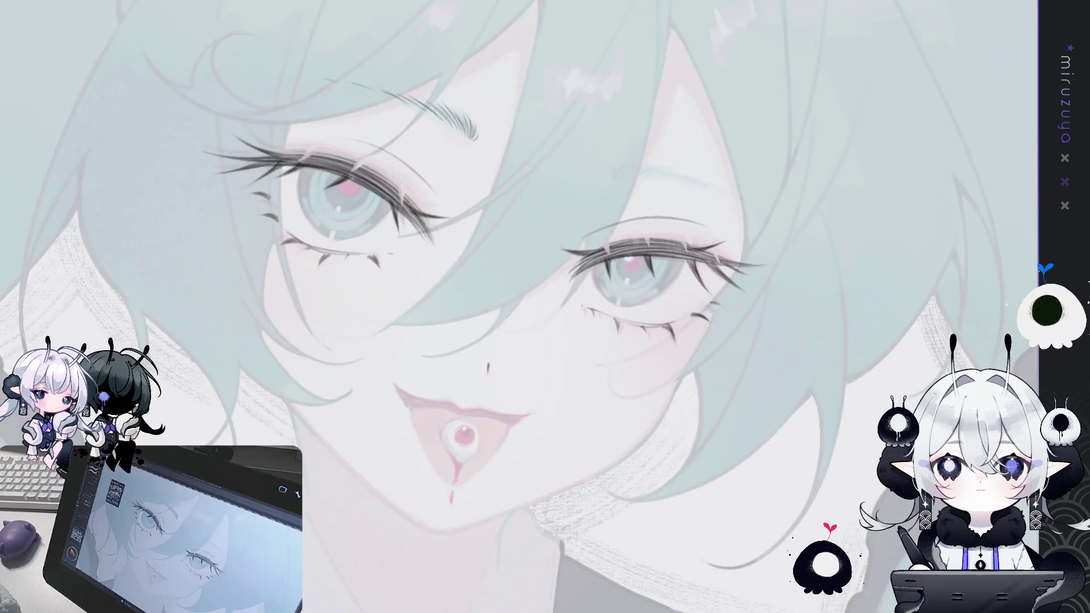
key("h")
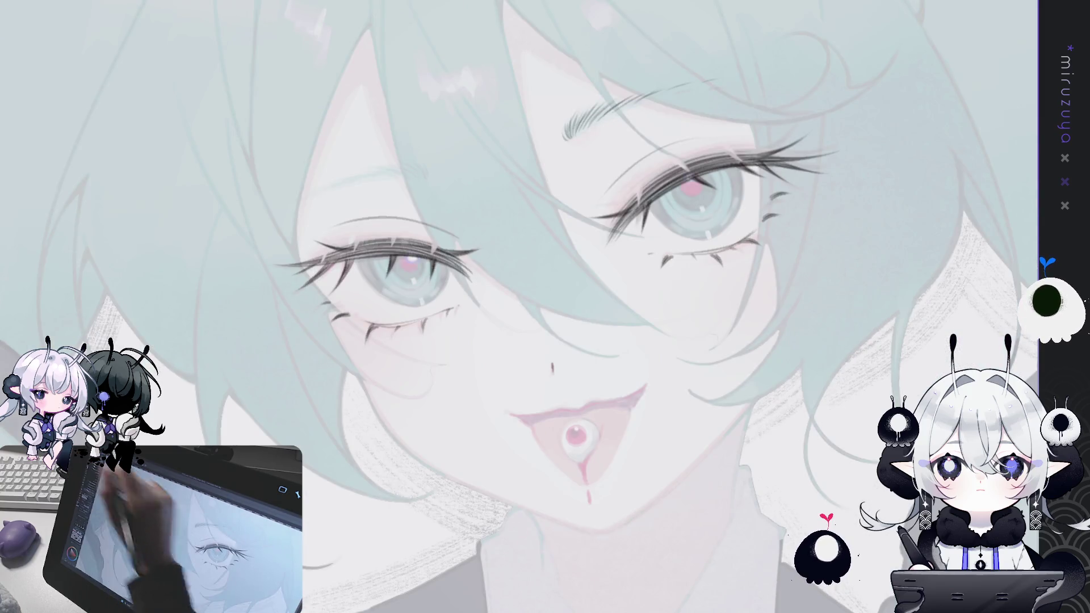
mouse_move(545, 306)
left_mouse_down()
mouse_move(687, 70)
mouse_move(817, 179)
left_mouse_up()
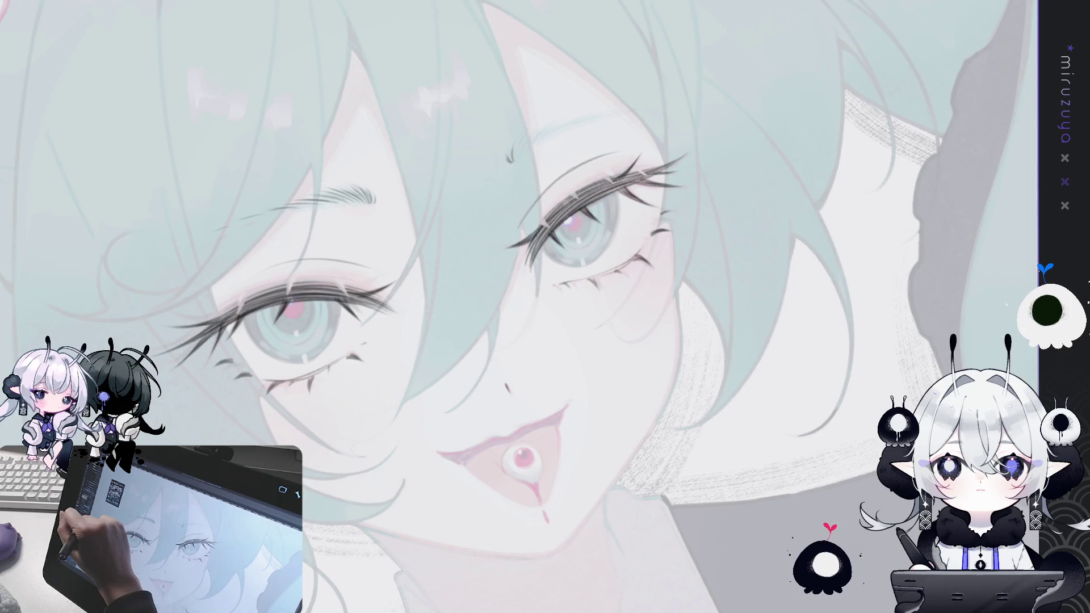
- Draw two short dark hair strokes along the eyebrow above the right eye
left_click_drag(510, 153, 552, 129)
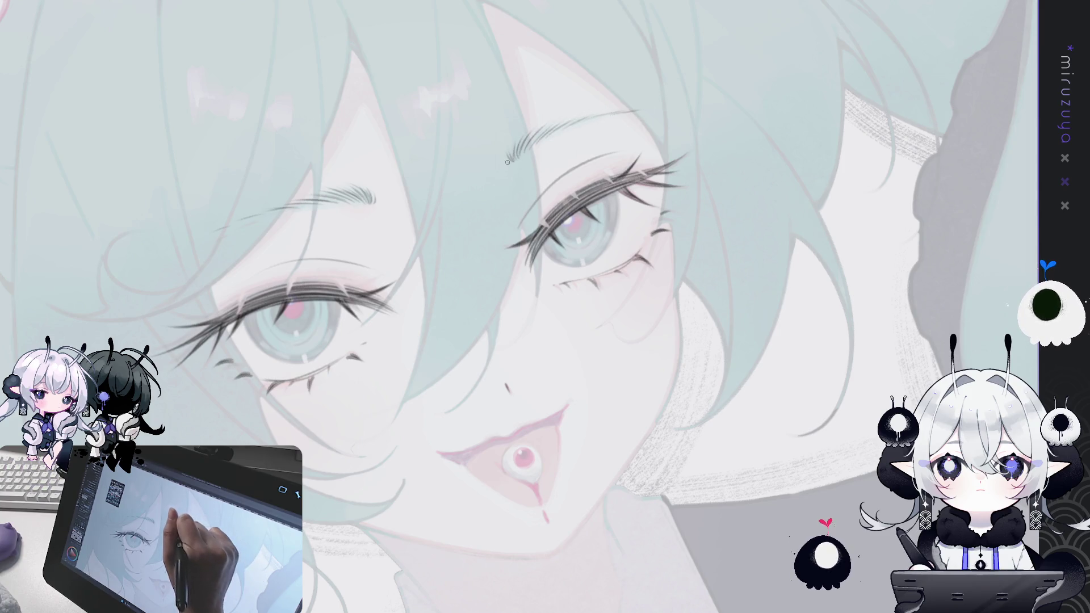
mouse_move(512, 162)
left_mouse_down()
mouse_move(527, 139)
mouse_move(588, 117)
left_mouse_up()
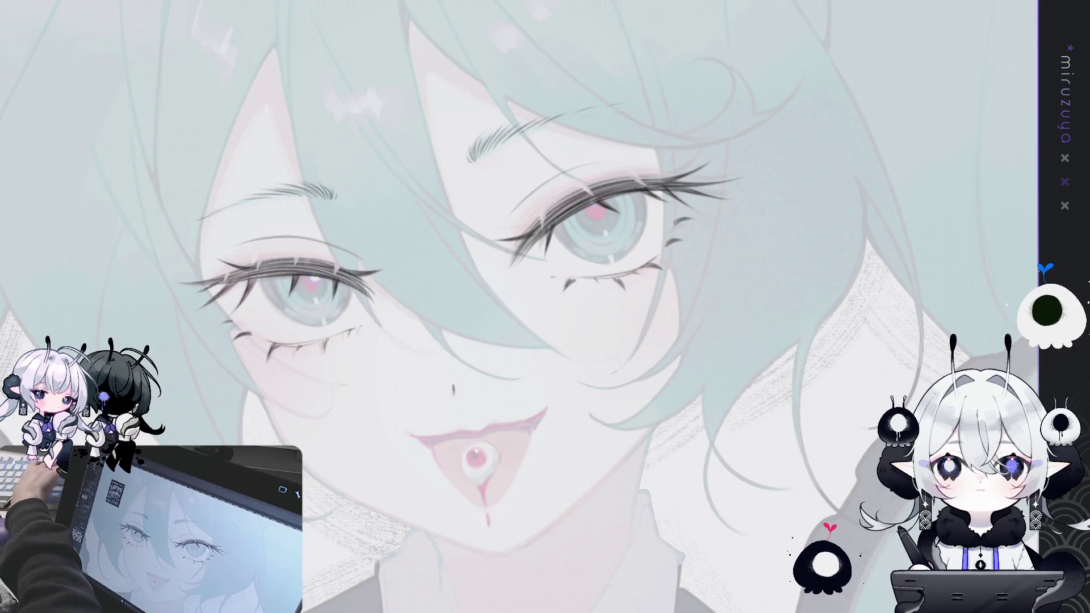
- Zoom out to fit the whole portrait, collar and grey tie included, in the window
left_click_drag(511, 340, 536, 255)
key("ctrl+0")
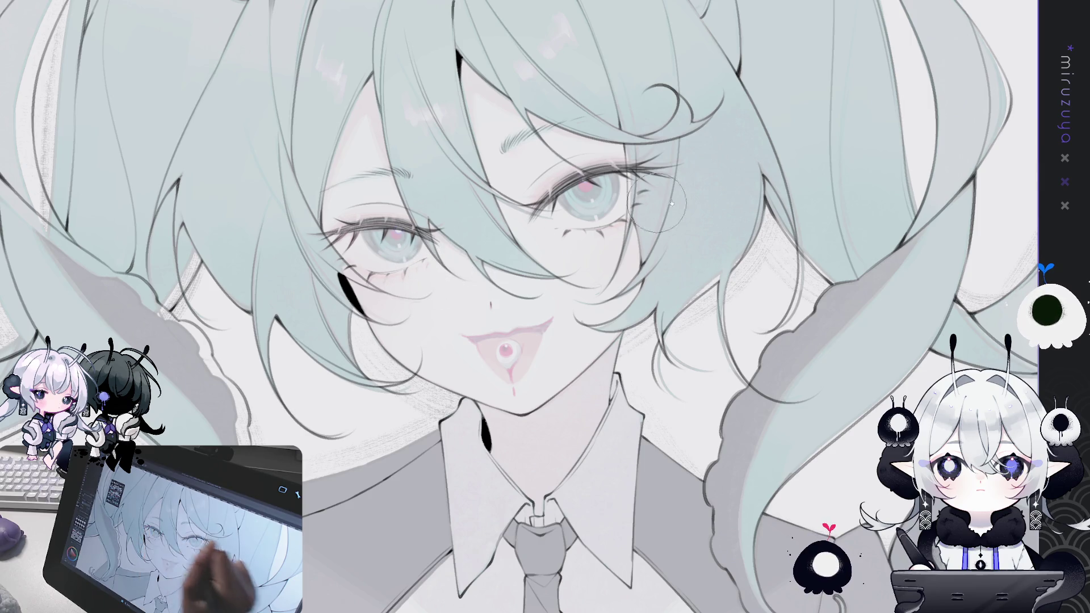
left_click_drag(774, 226, 744, 233)
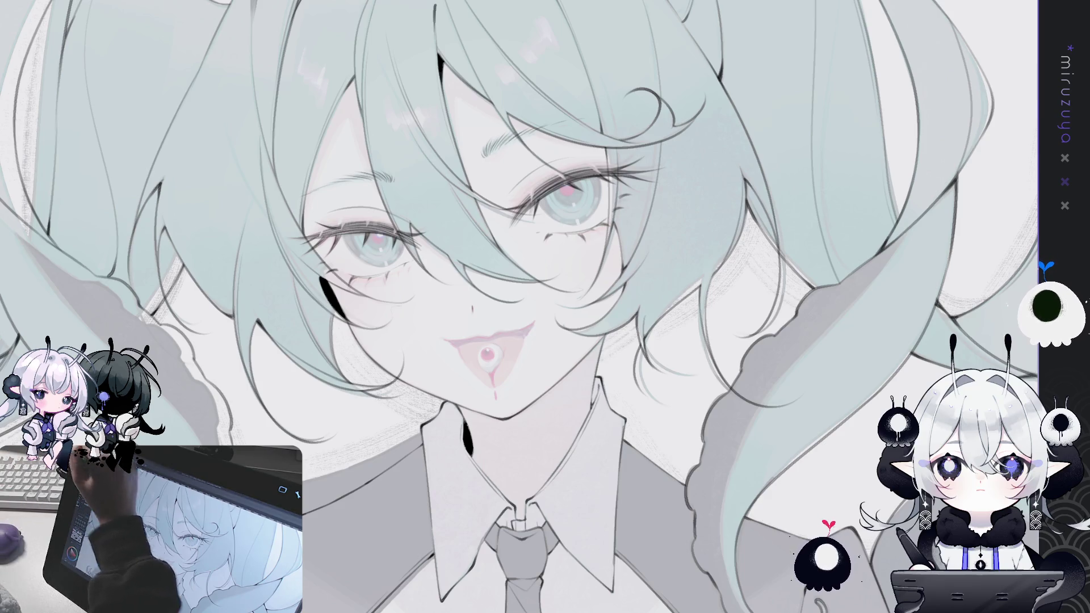
- Select the left eye, nudge it slightly down and right with Ctrl+T, confirm and deselect
mouse_move(443, 132)
left_mouse_down()
mouse_move(334, 217)
mouse_move(251, 341)
left_mouse_up()
key("ctrl+t")
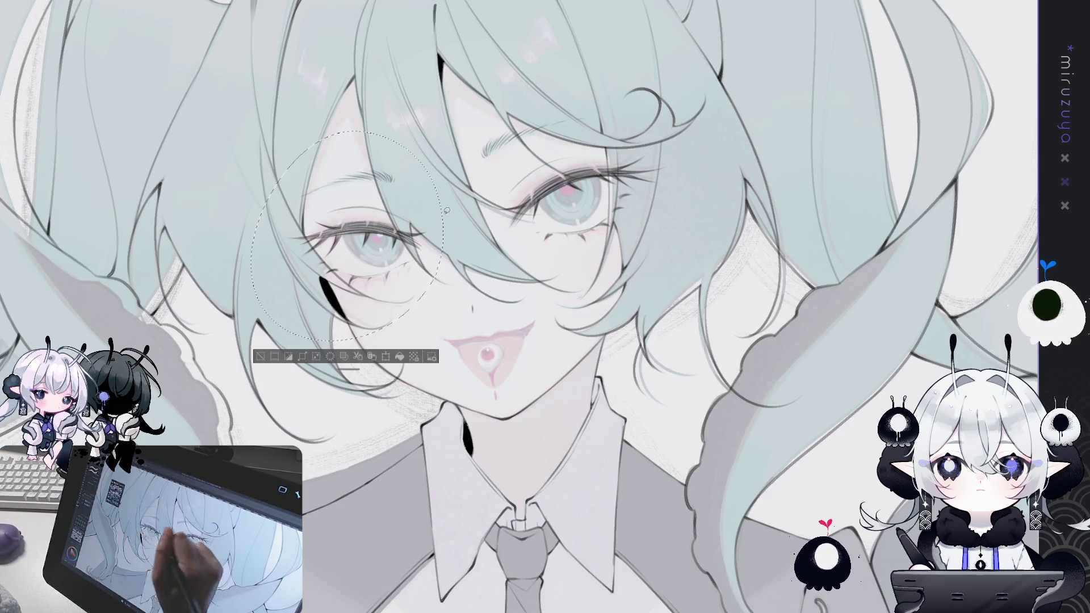
left_click_drag(419, 187, 417, 186)
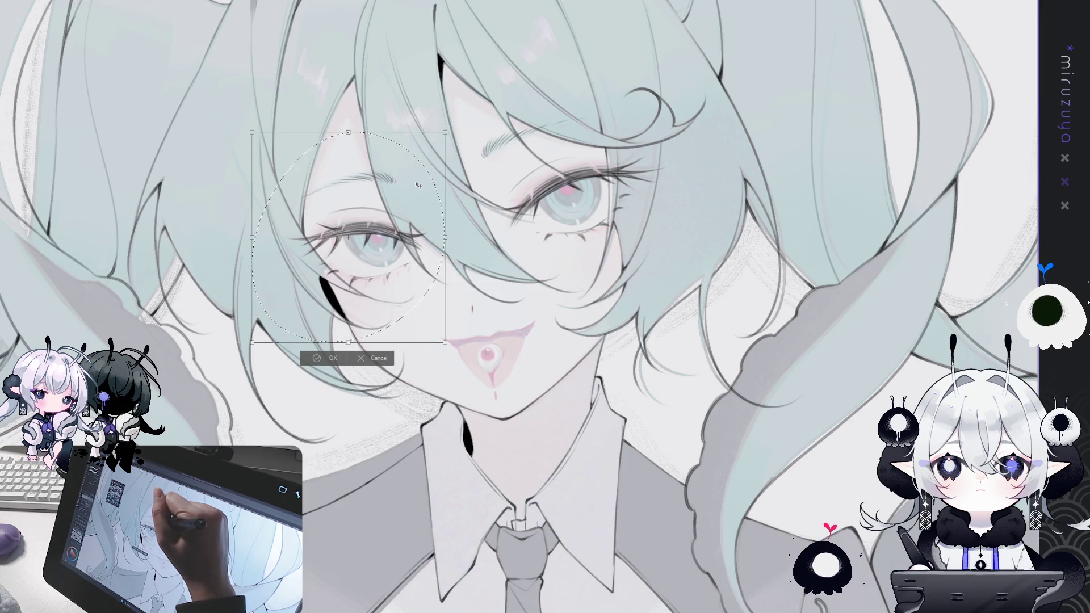
left_click(331, 357)
left_click(267, 359)
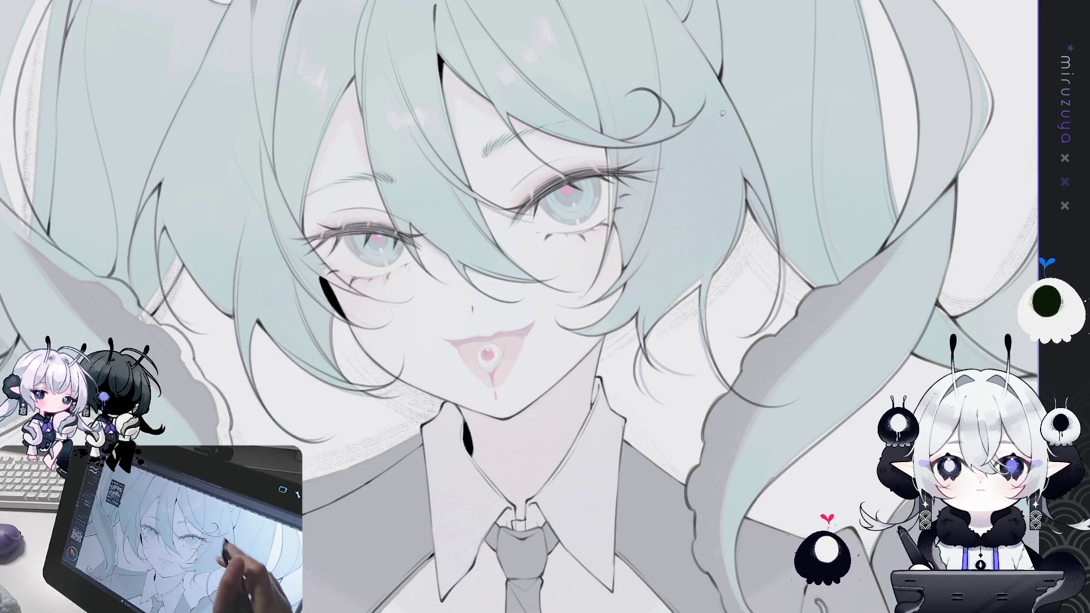
left_click_drag(841, 376, 848, 360)
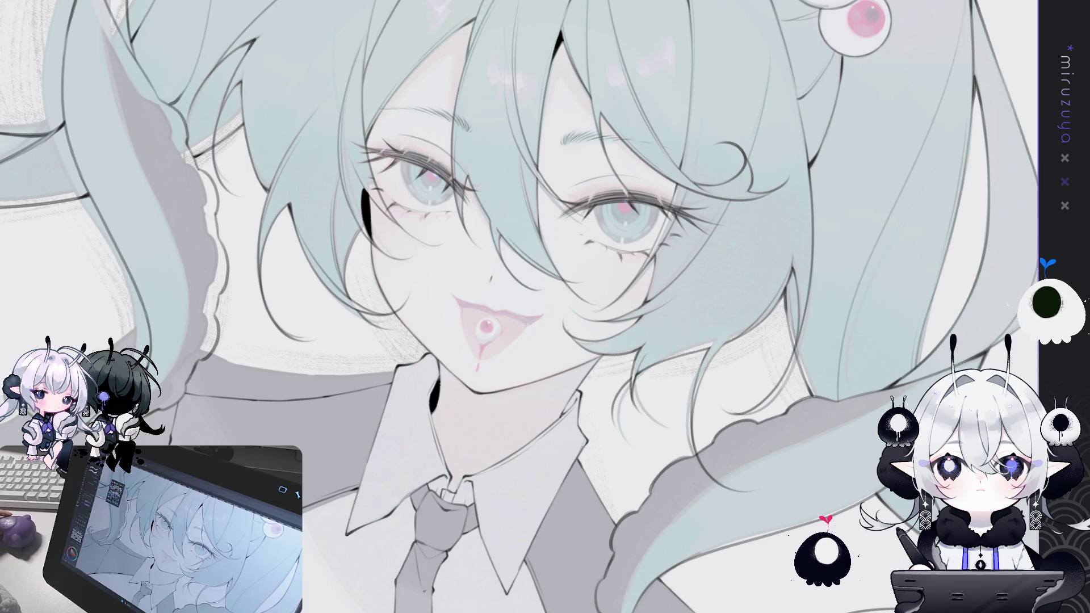
- Zoom in, tilt the view and add a short stroke darkening the eye's upper lash line
key("ctrl+plus")
key("ctrl+plus")
key("ctrl+plus")
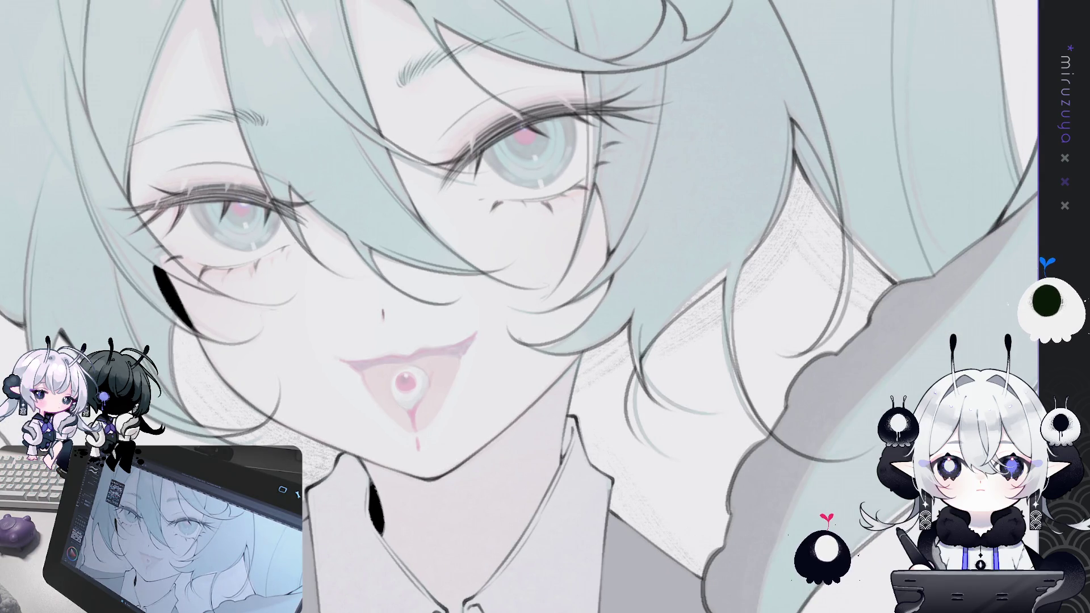
key("minus")
key("minus")
key("minus")
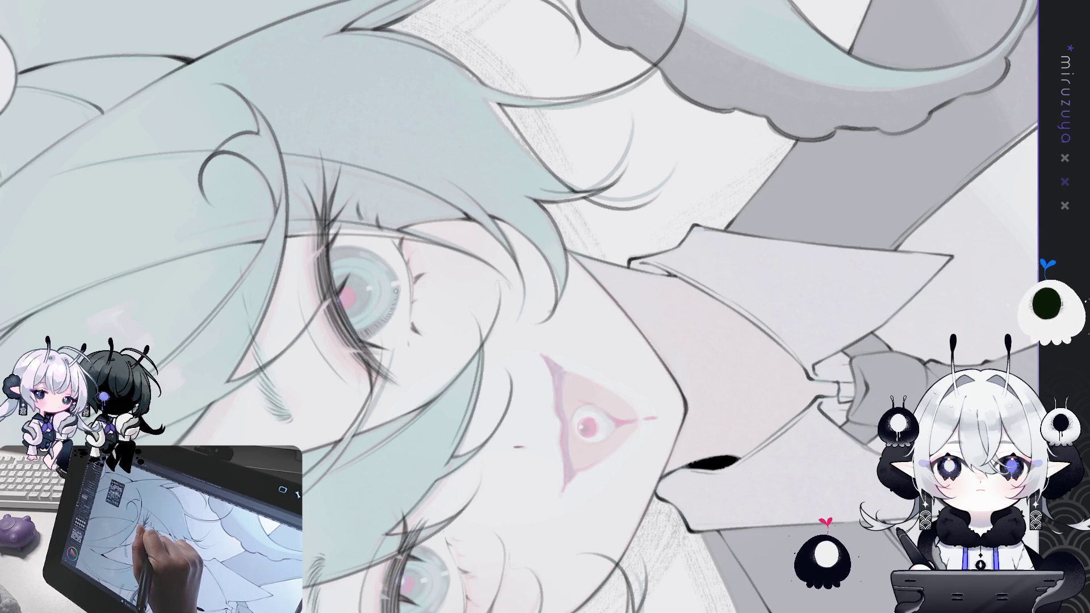
left_click_drag(486, 194, 361, 328)
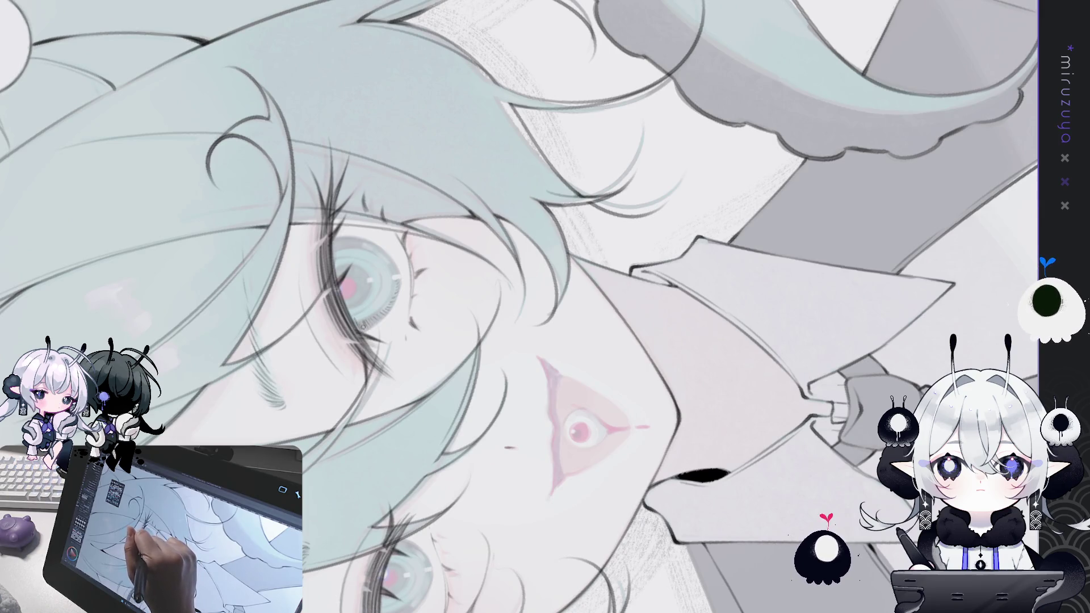
left_click_drag(333, 233, 336, 244)
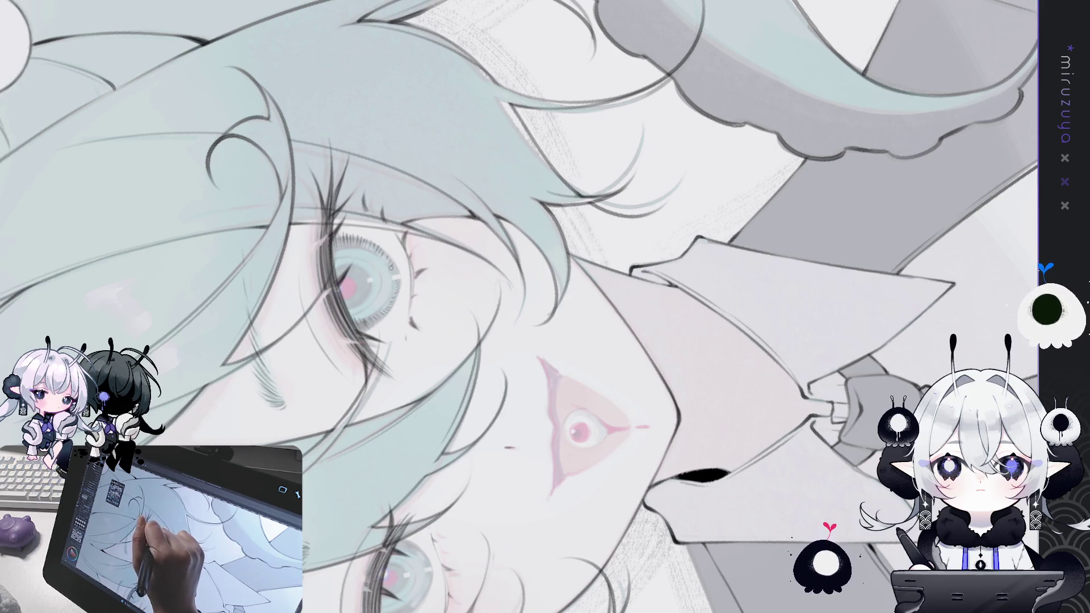
key("ctrl+0")
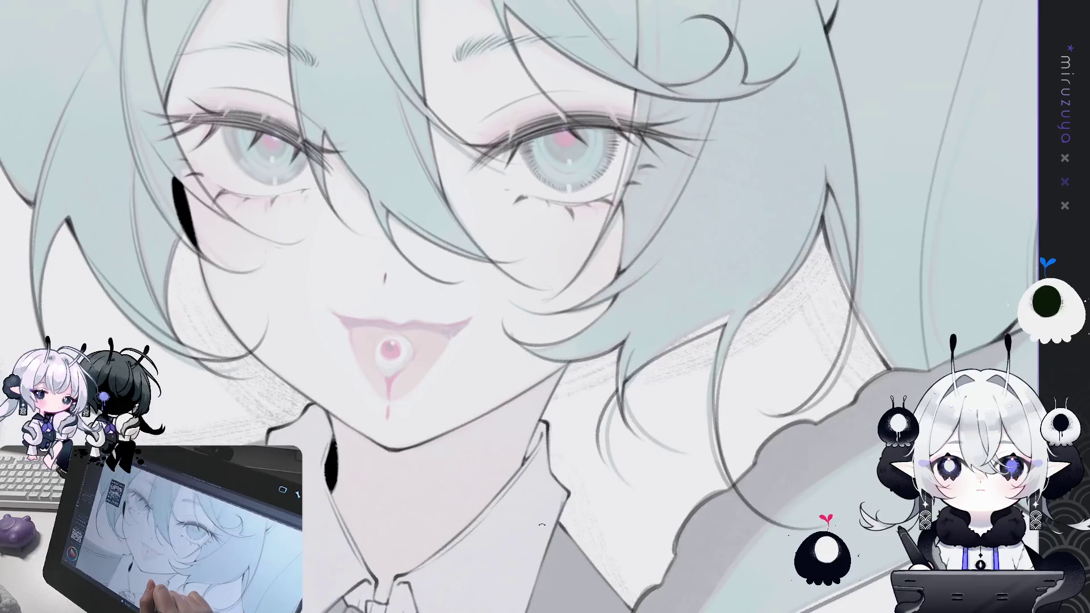
- Tilt, zoom and rotate the view to bring the face upright for inspection
left_click_drag(541, 526, 476, 171)
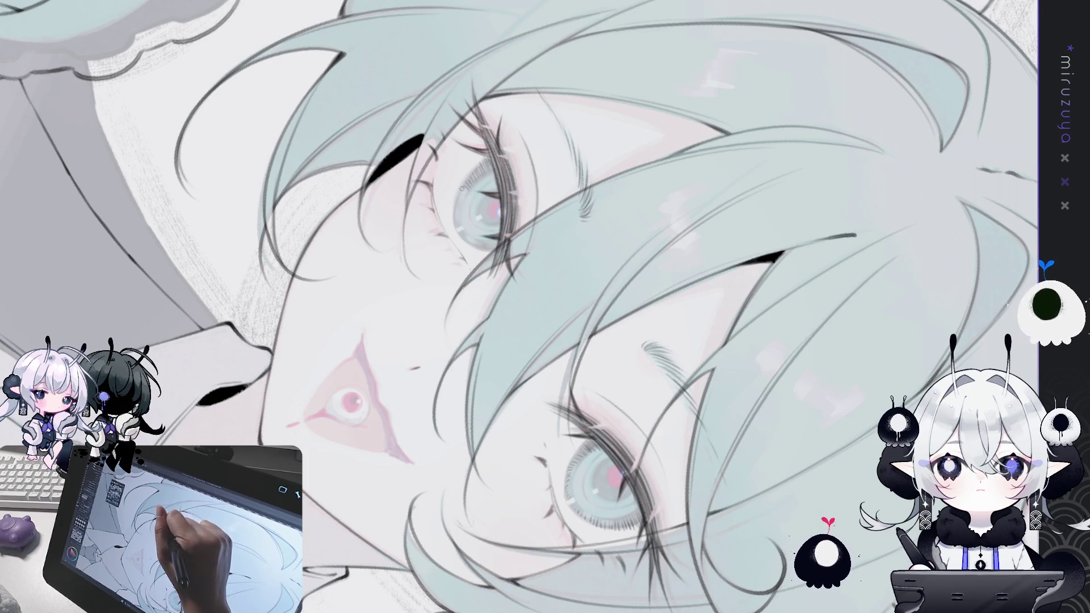
left_click_drag(372, 432, 455, 411)
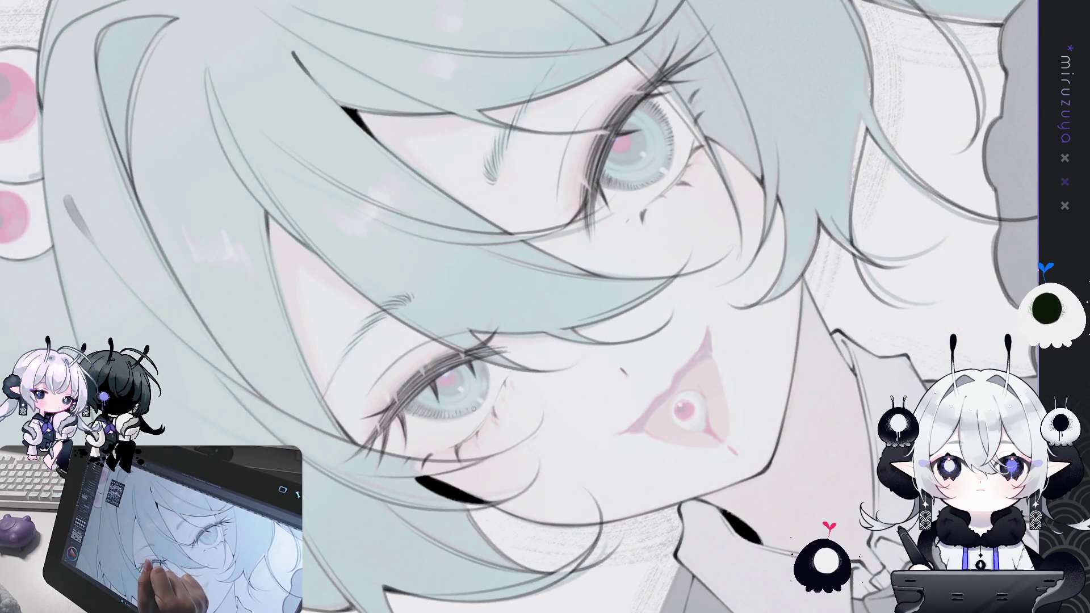
left_click_drag(612, 257, 456, 252)
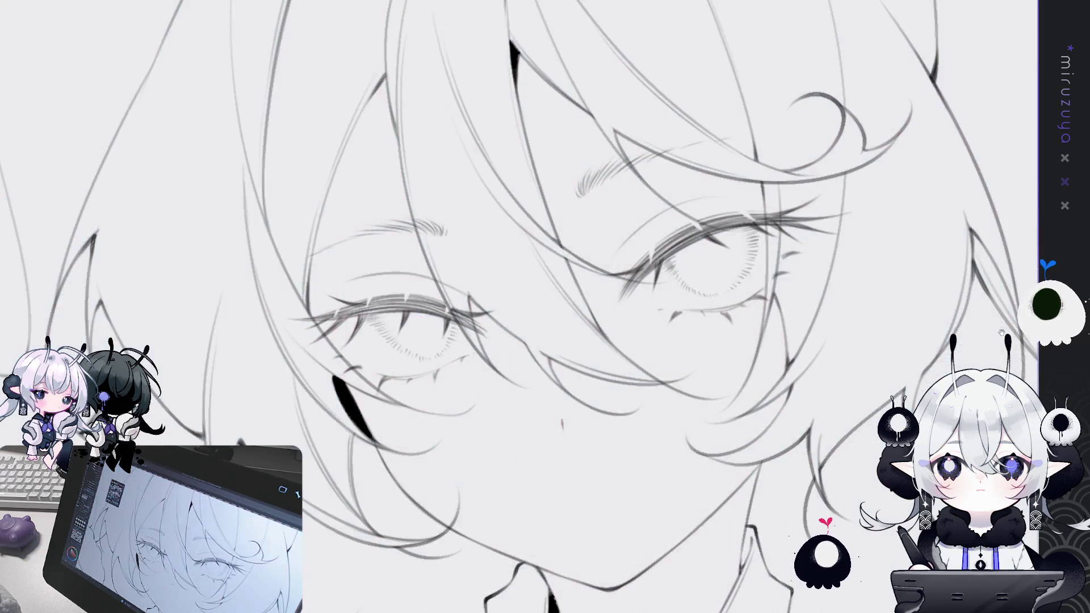
- Lasso the right eye and try a slight clockwise rotation, cancelling it twice
mouse_move(640, 253)
left_mouse_down()
mouse_move(531, 187)
mouse_move(681, 79)
mouse_move(640, 257)
left_mouse_up()
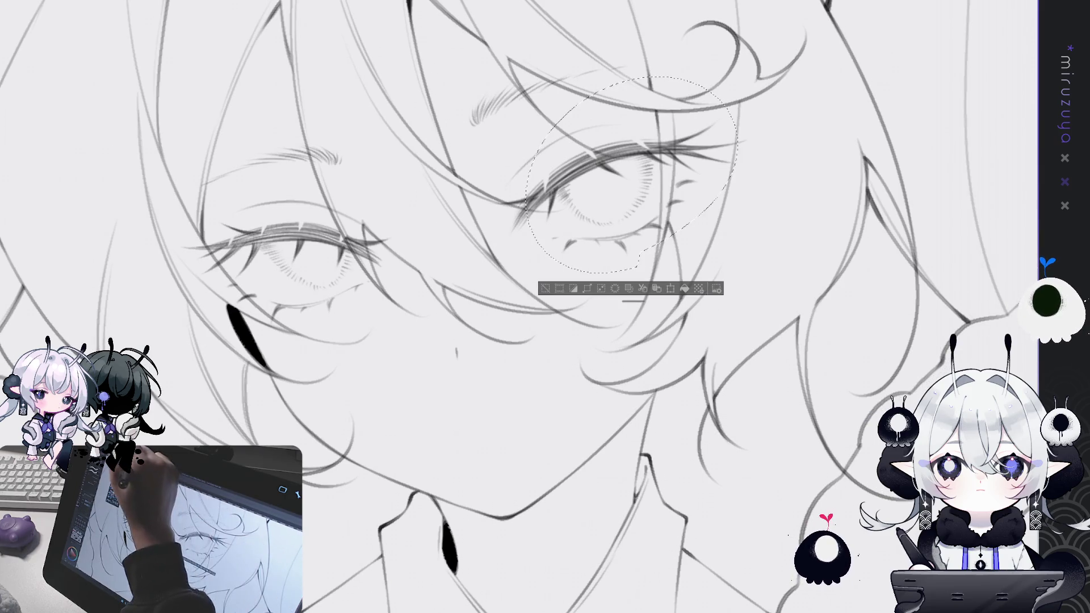
key("ctrl+t")
left_click_drag(749, 63, 759, 66)
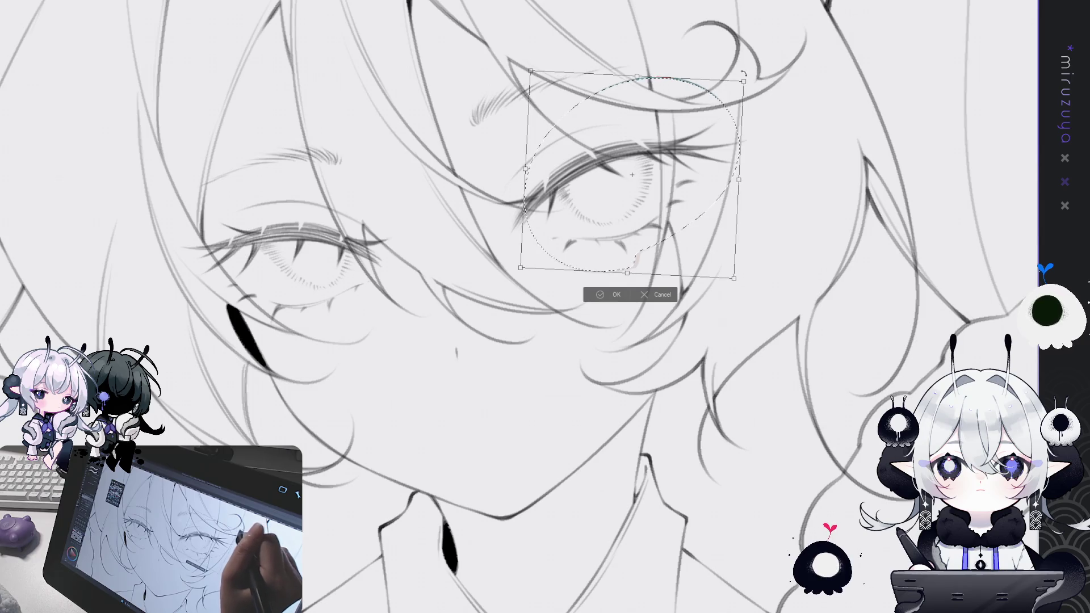
left_click(668, 294)
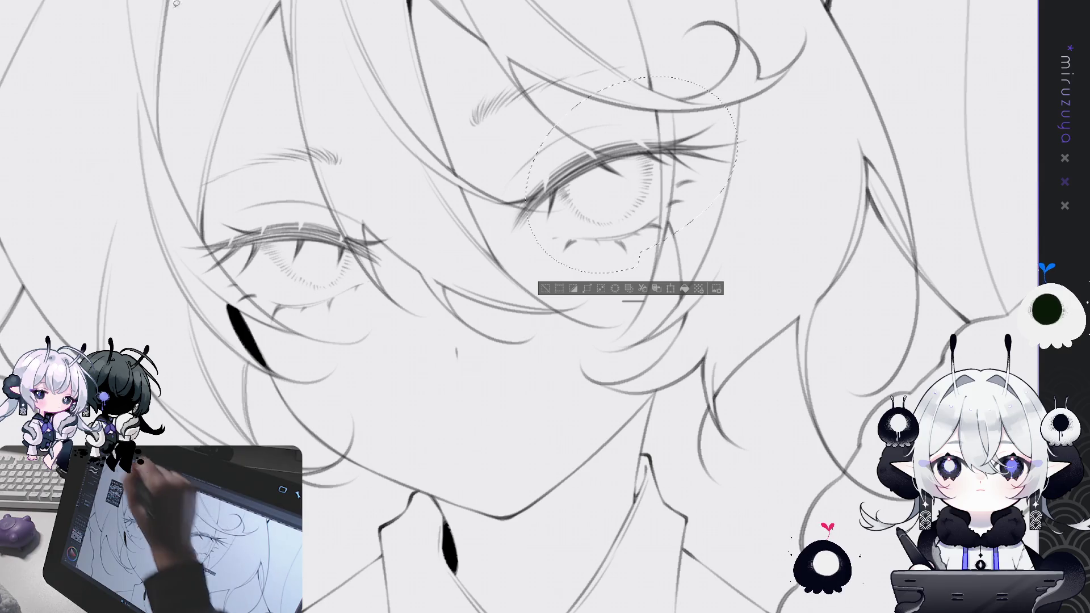
key("ctrl+t")
left_click_drag(753, 52, 763, 63)
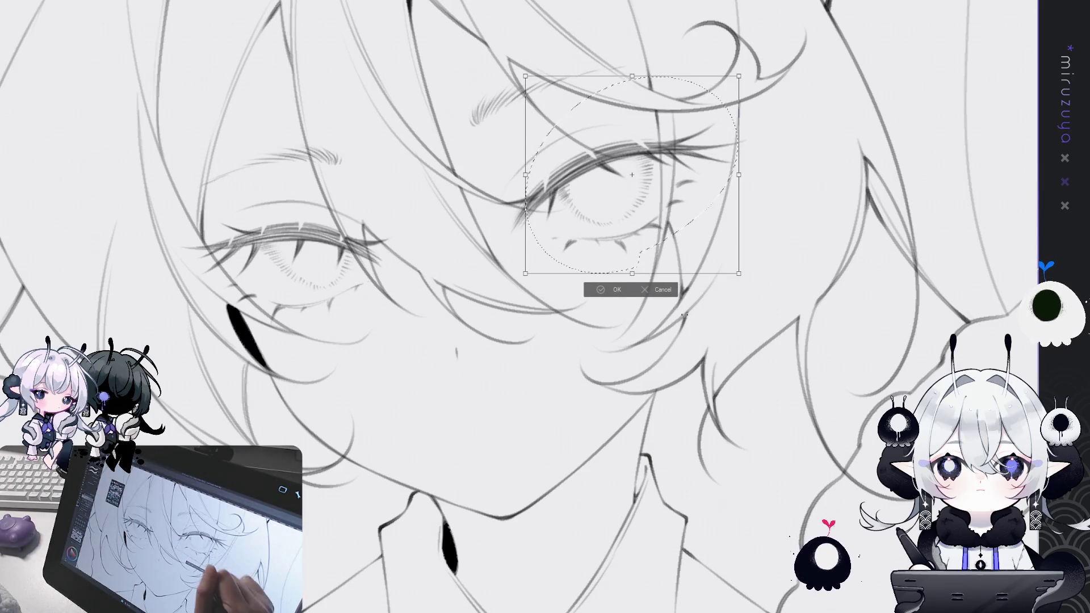
left_click(660, 299)
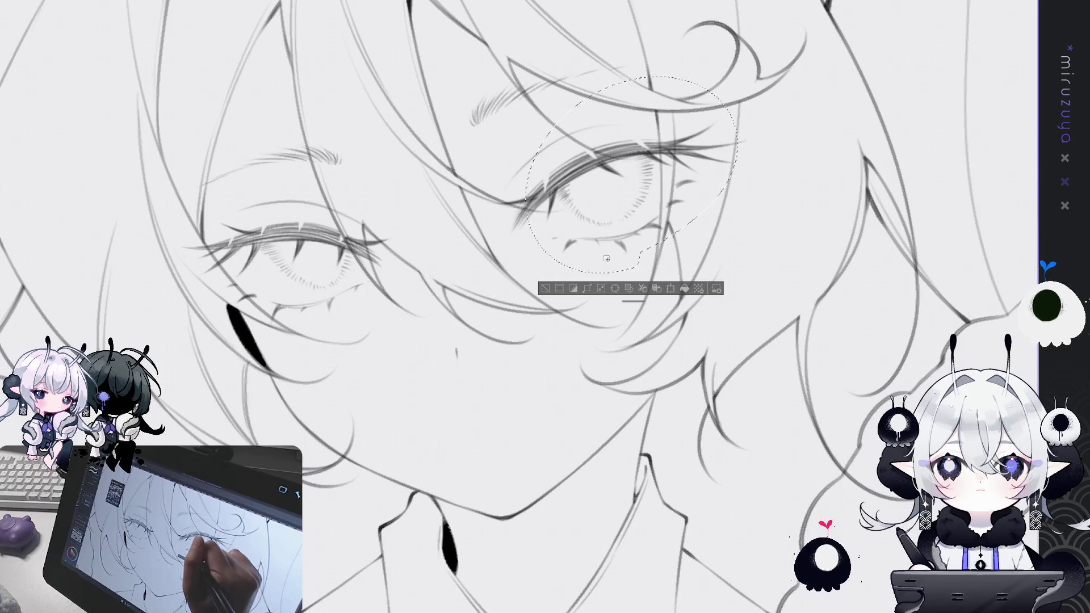
- Rotate the right eye slightly clockwise, move it a little lower, commit and deselect
left_click(671, 288)
left_click_drag(748, 59, 755, 67)
left_click_drag(684, 149, 684, 153)
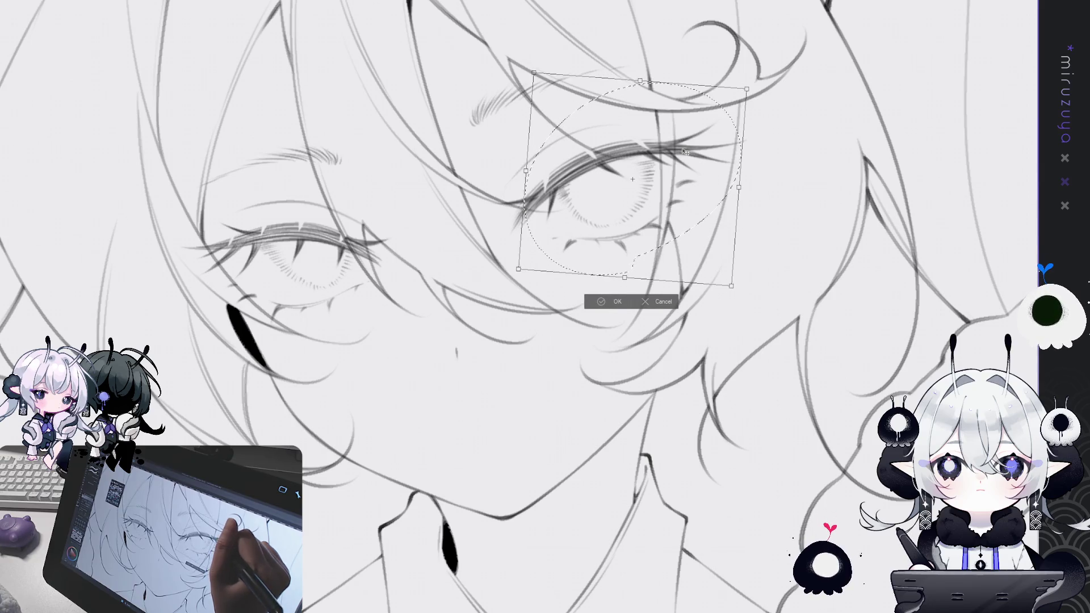
key("Return")
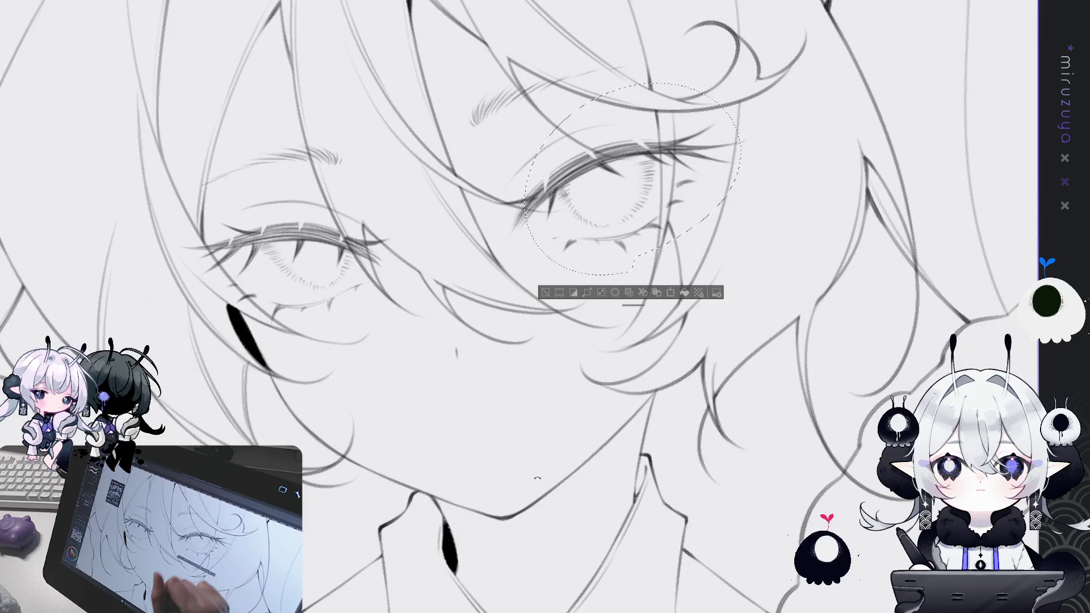
key("ctrl+d")
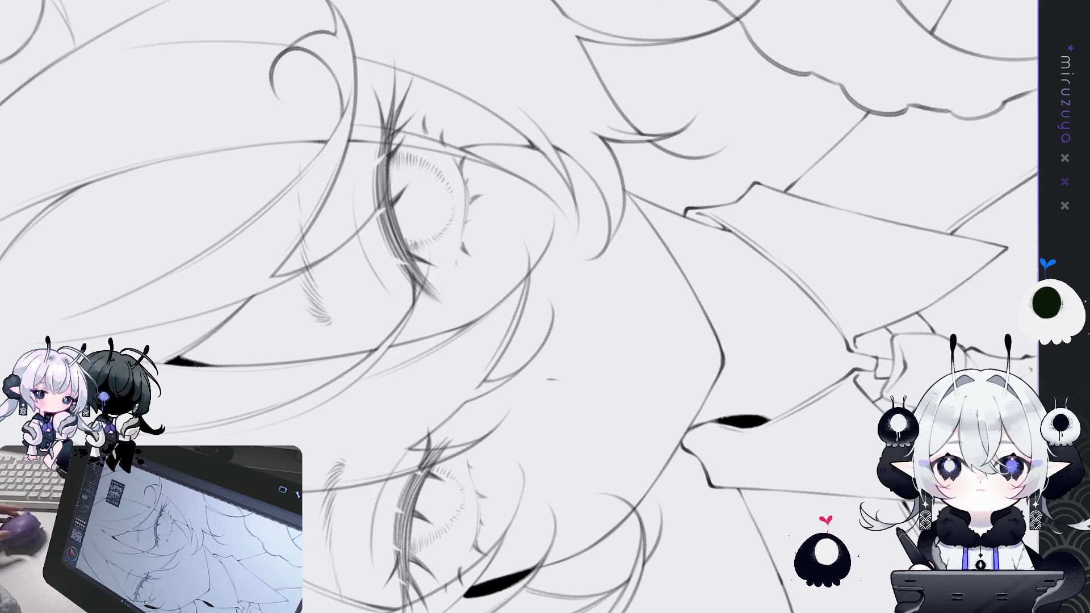
- Return the view upright and zoomed out, then mirror the canvas to check the face
key("ctrl+at")
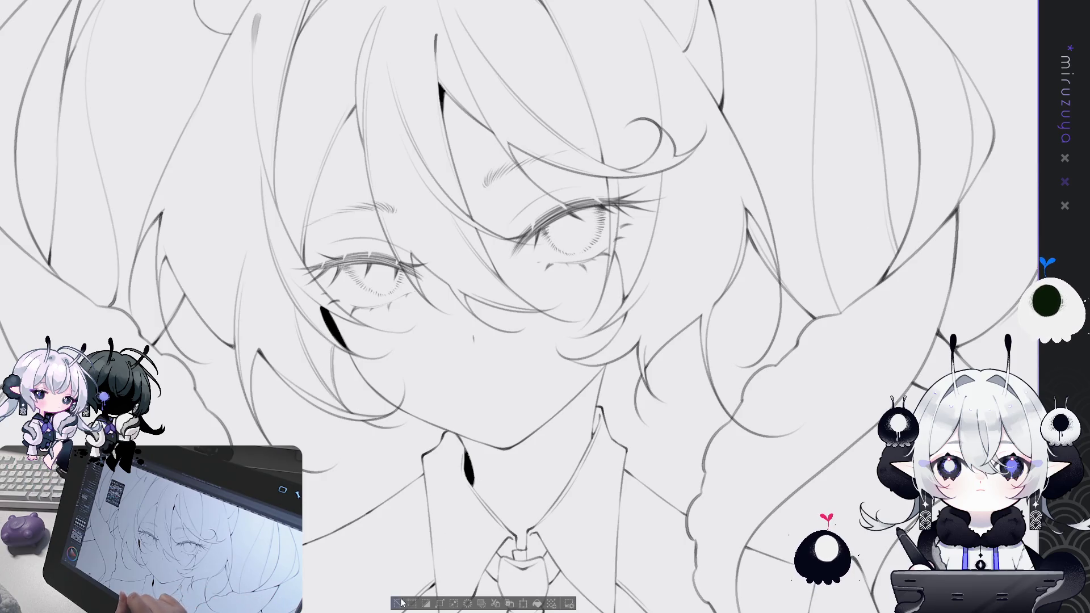
scroll(519, 306, "down", 2)
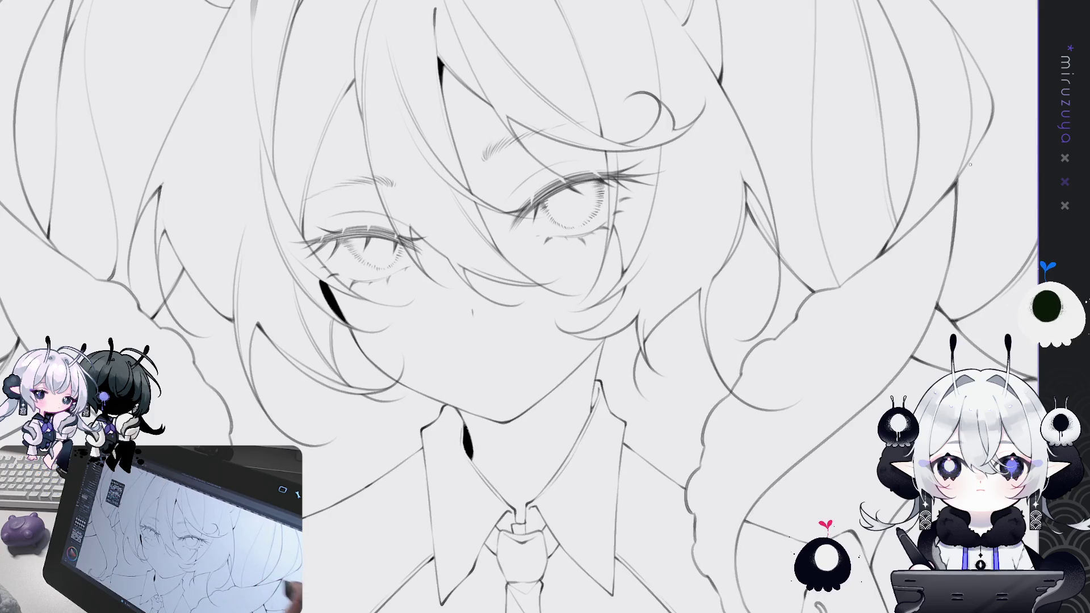
key("h")
key("h")
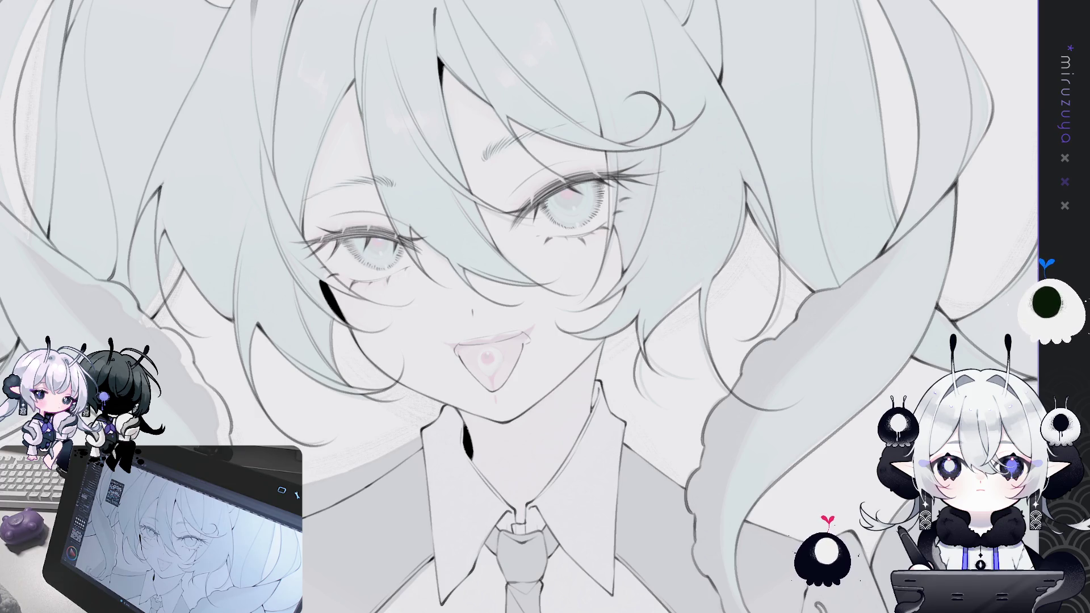
- Undo the last mouth change and pan to centre the lips and hair ornament
key("ctrl+z")
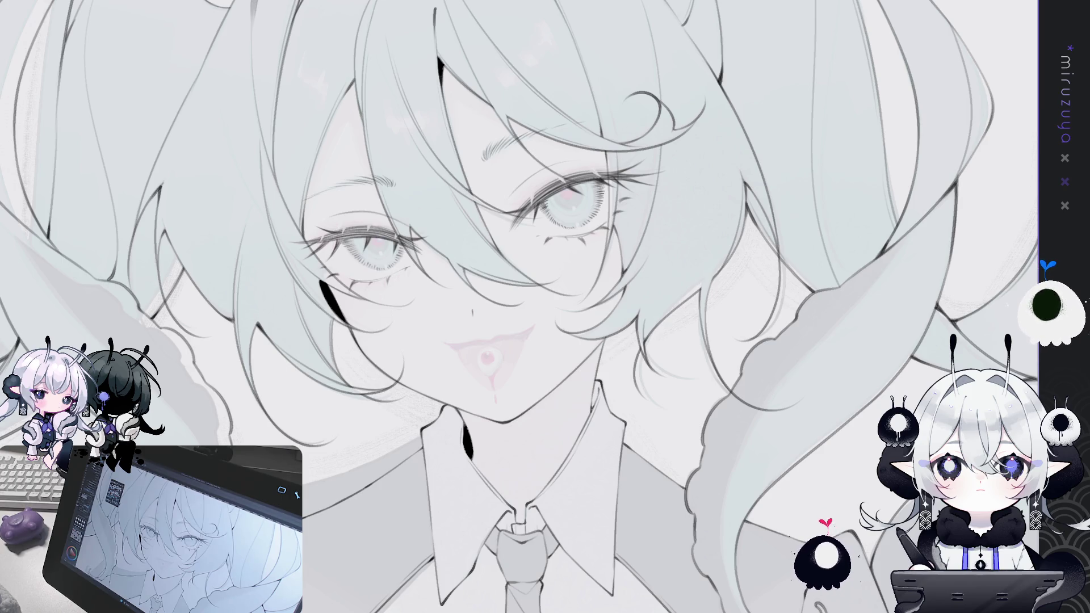
left_click_drag(730, 304, 790, 296)
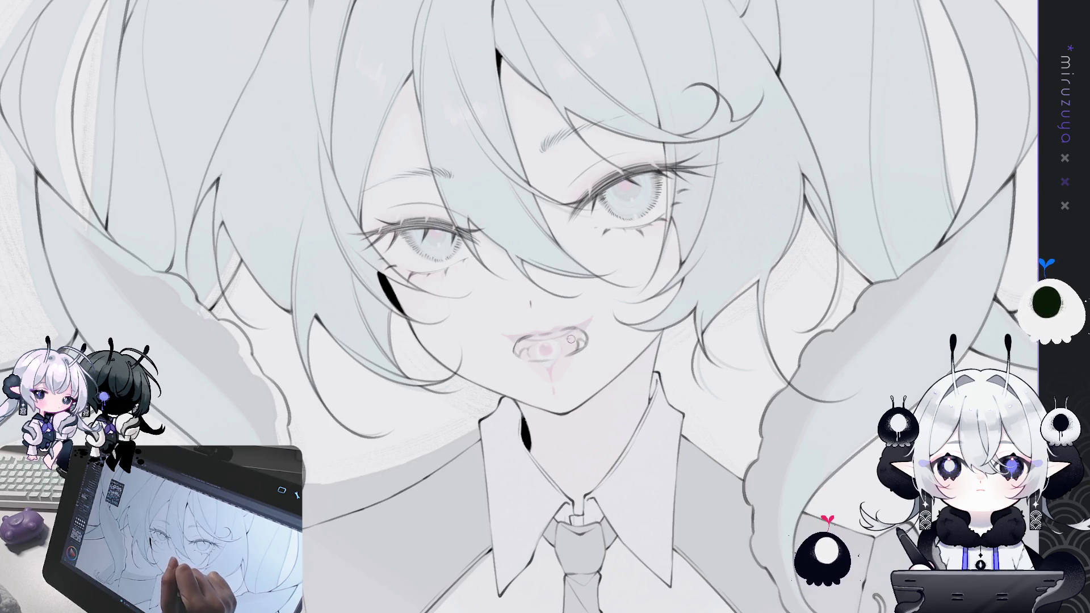
left_click_drag(683, 260, 496, 365)
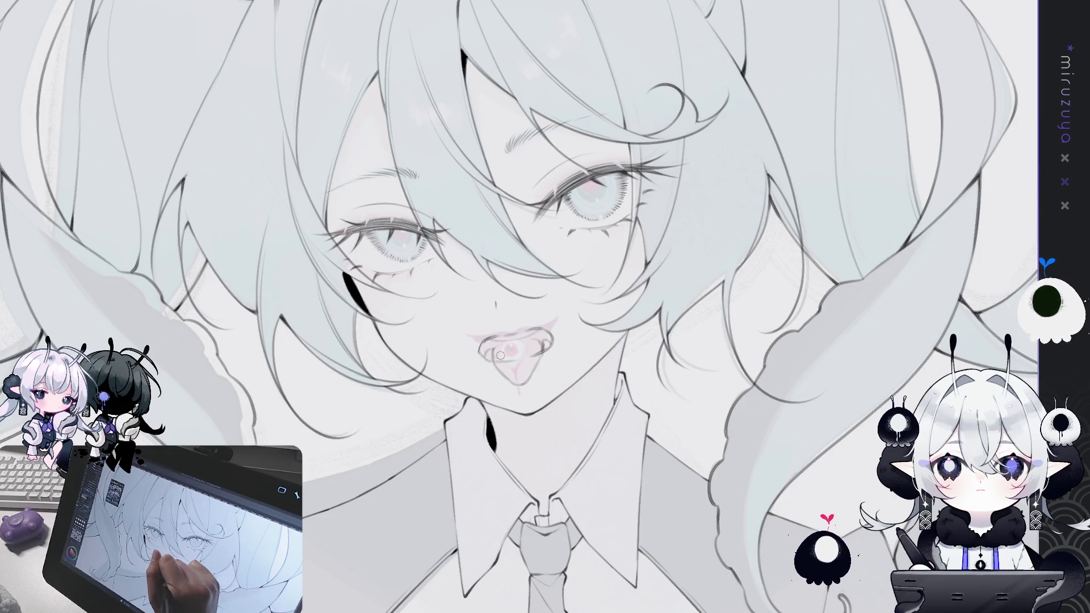
left_click_drag(613, 285, 625, 330)
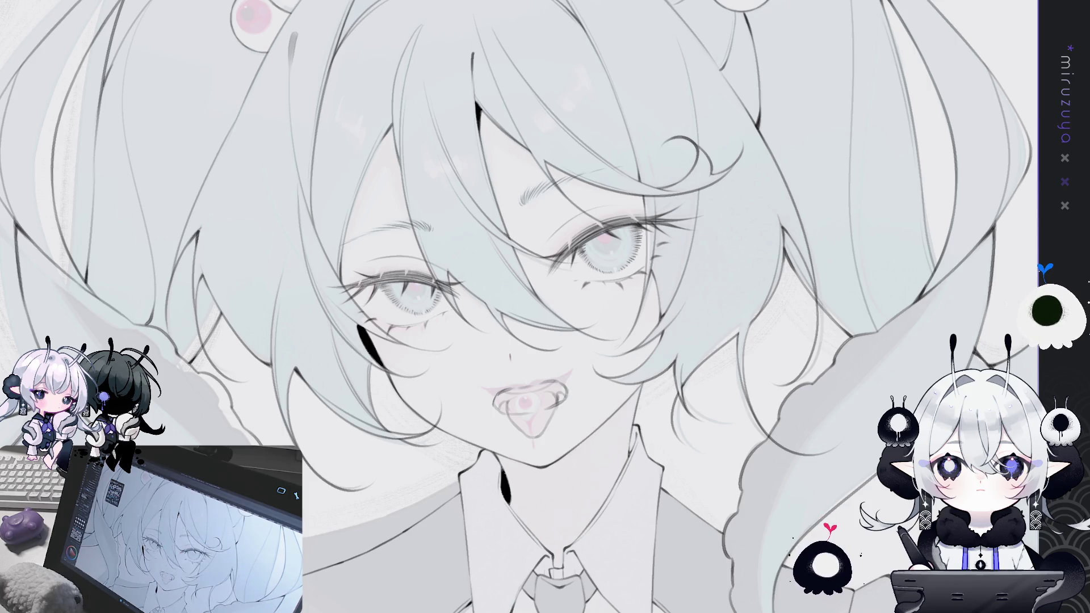
- Draw a thin hair strand above the right eye and nudge the mouth line art slightly left
mouse_move(648, 165)
left_mouse_down()
mouse_move(434, 238)
mouse_move(405, 135)
mouse_move(695, 148)
left_mouse_up()
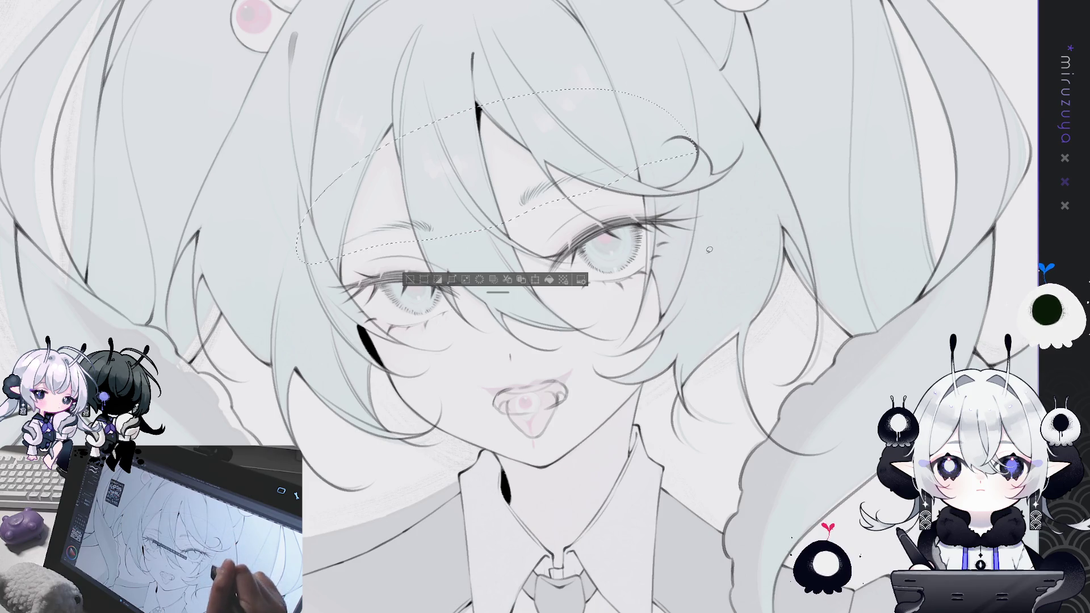
key("ctrl+d")
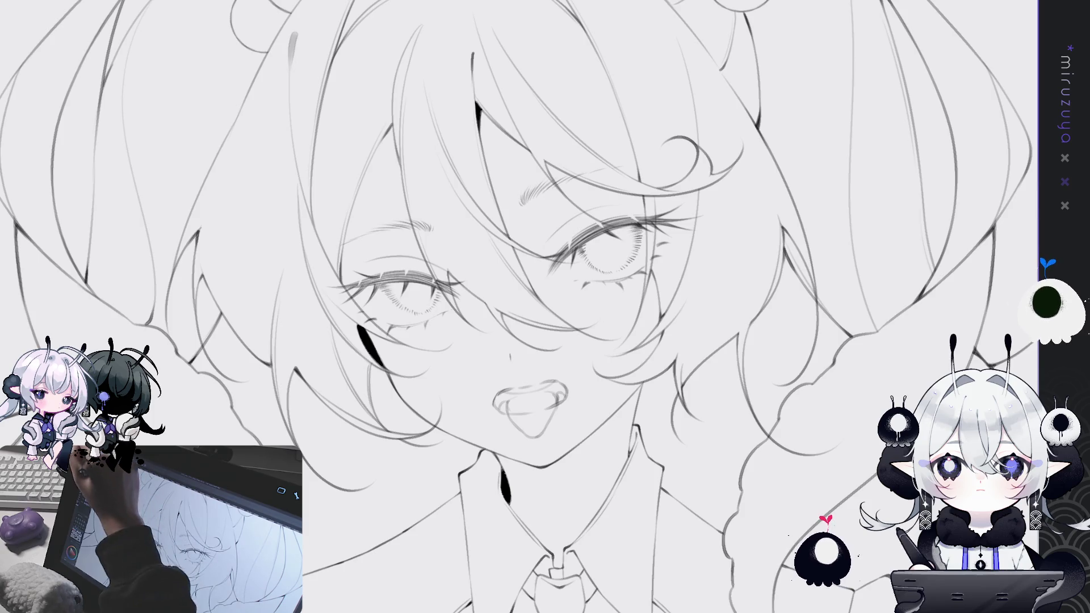
left_click_drag(715, 434, 710, 431)
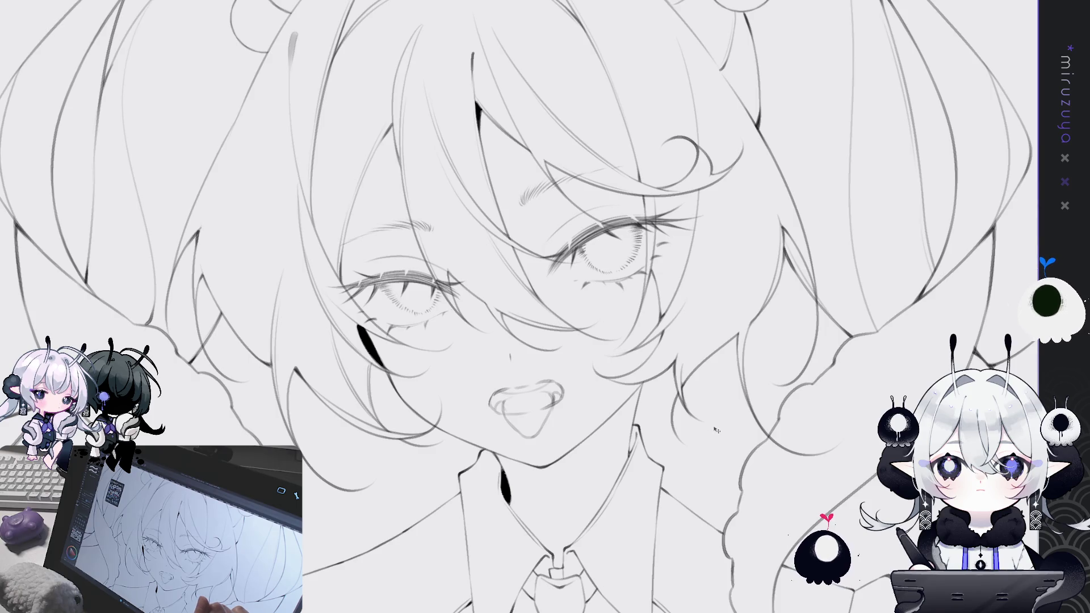
- Mirror the view to check the face, then reveal the grey base fills under the line art
key("h")
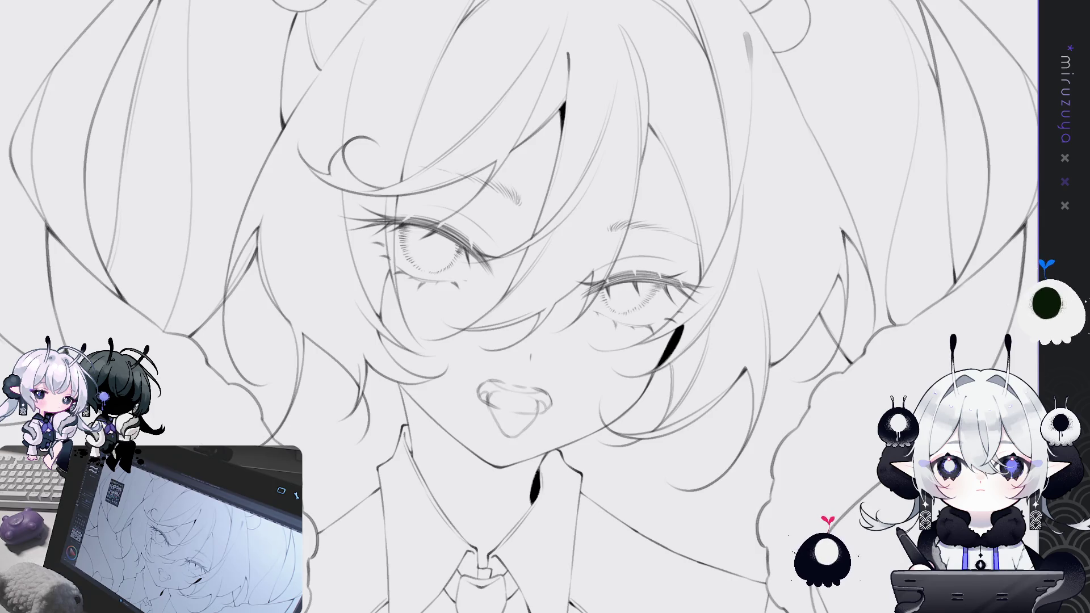
key("h")
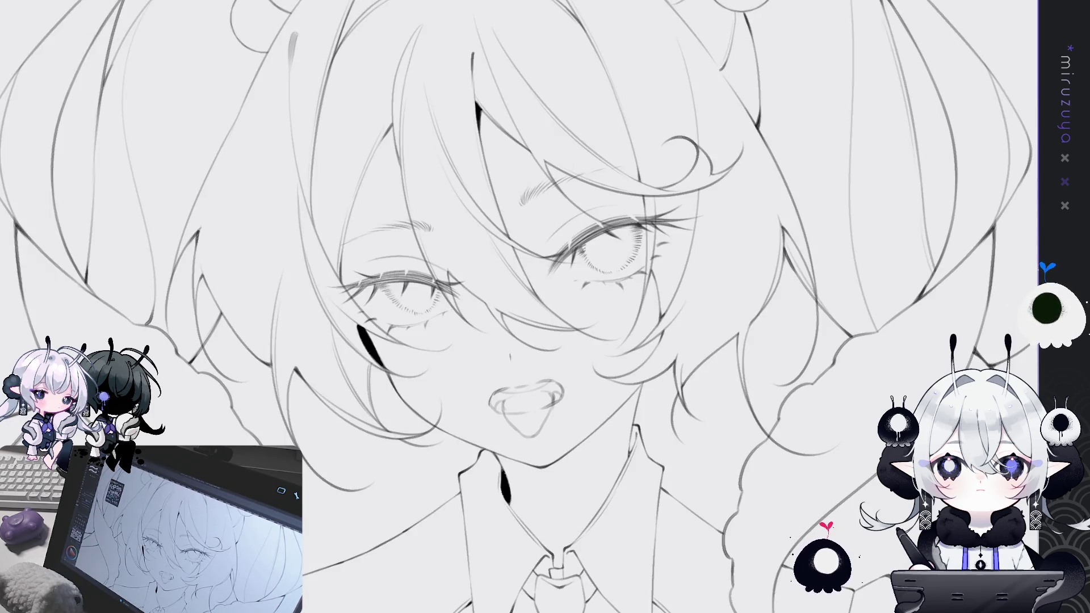
scroll(470, 376, "down", 2)
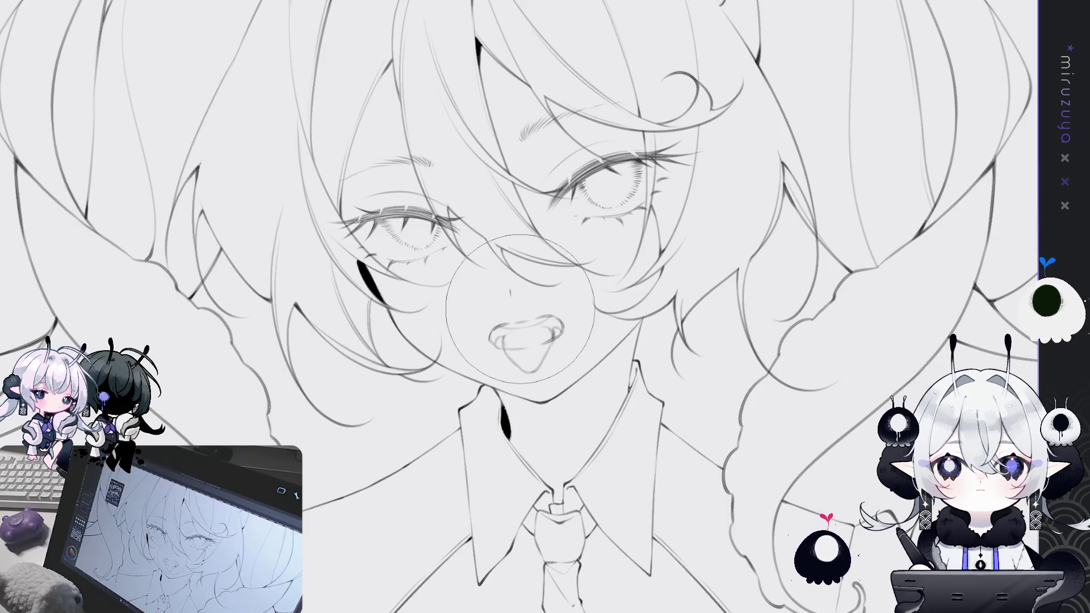
key("ctrl+z")
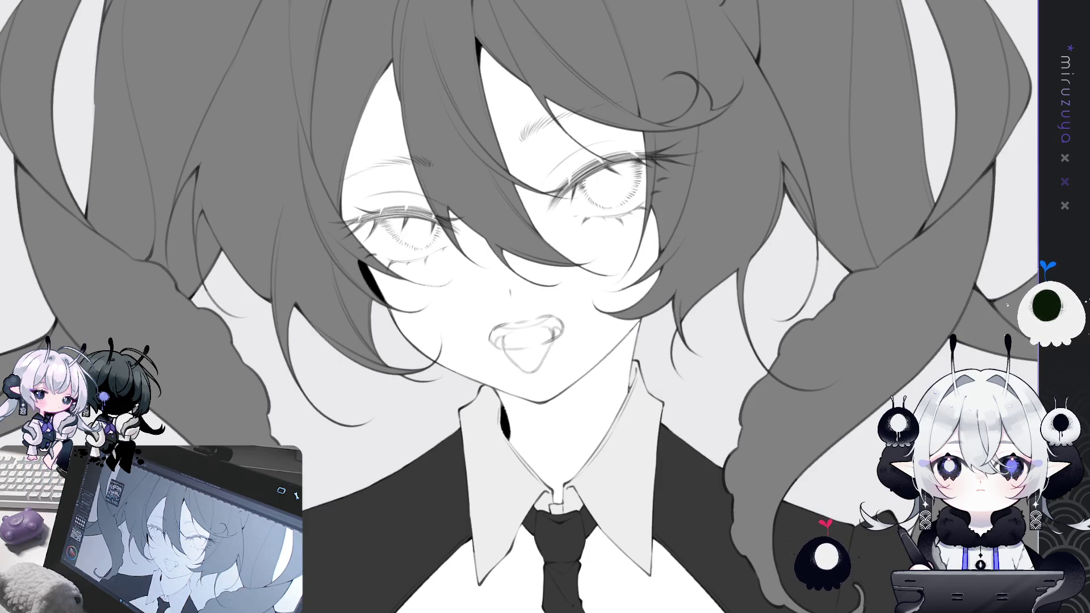
key("h")
key("h")
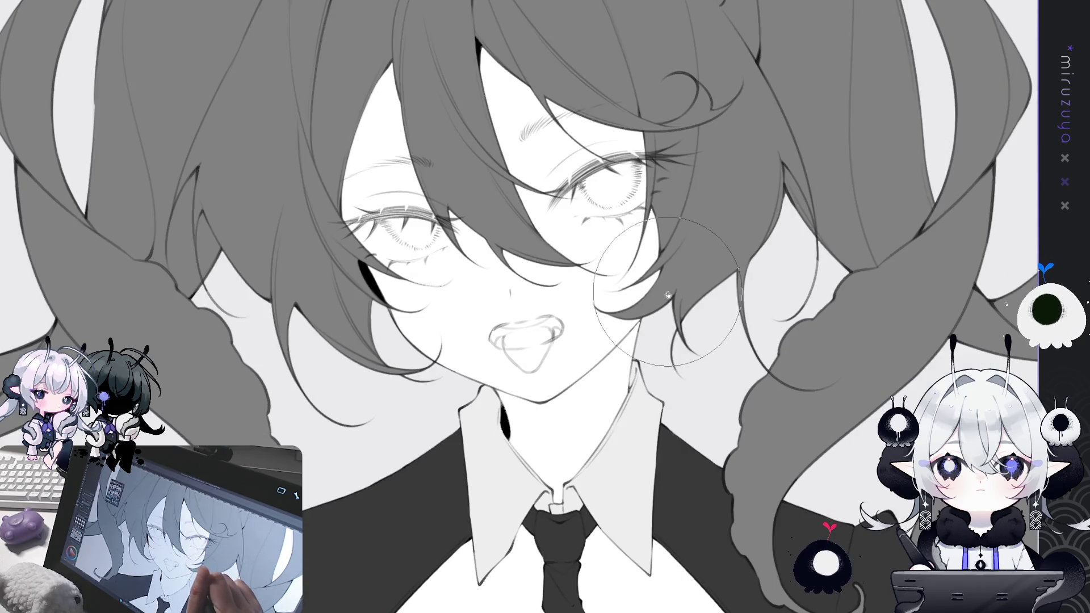
left_click_drag(693, 284, 687, 358)
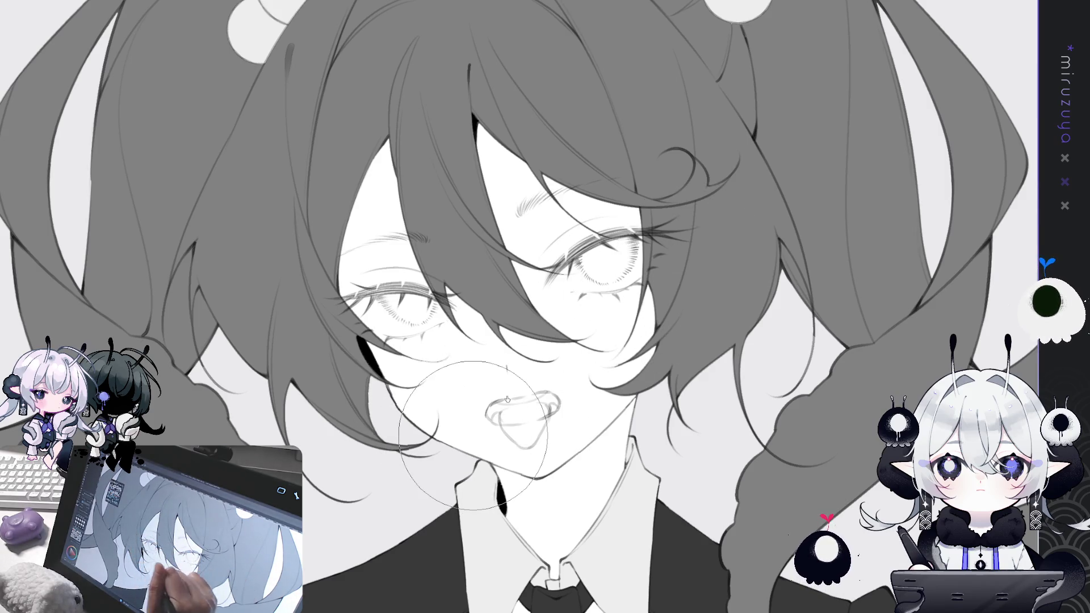
left_click_drag(738, 267, 746, 190)
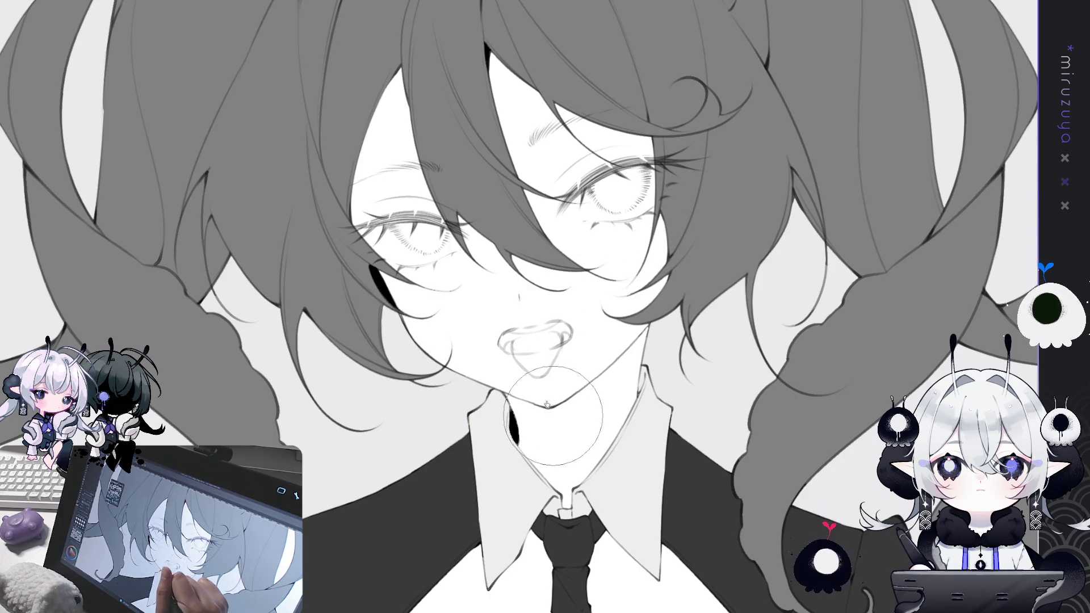
key("minus")
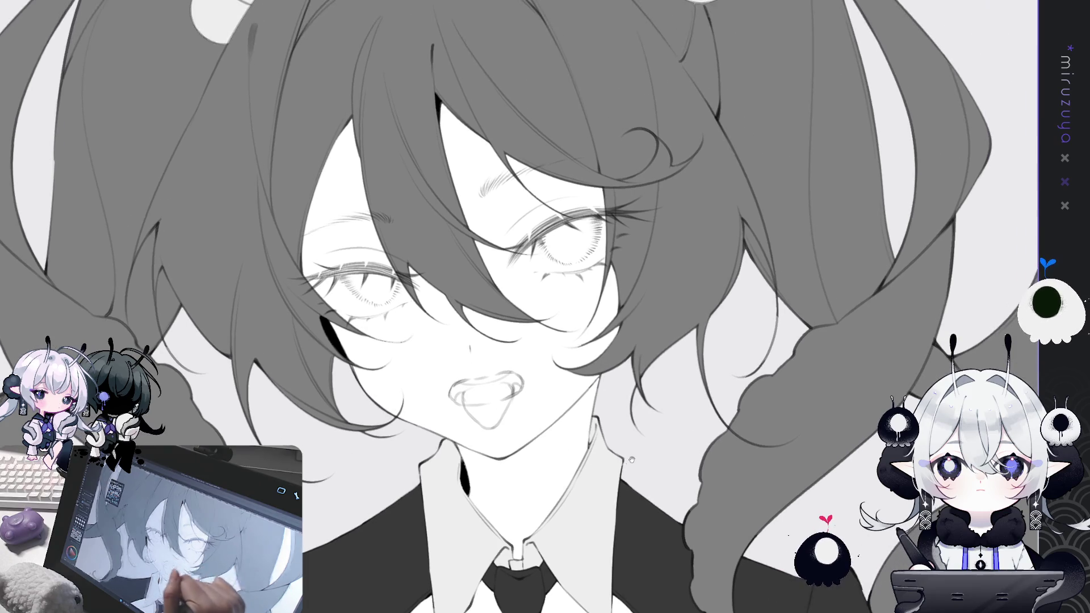
key("minus")
key("h")
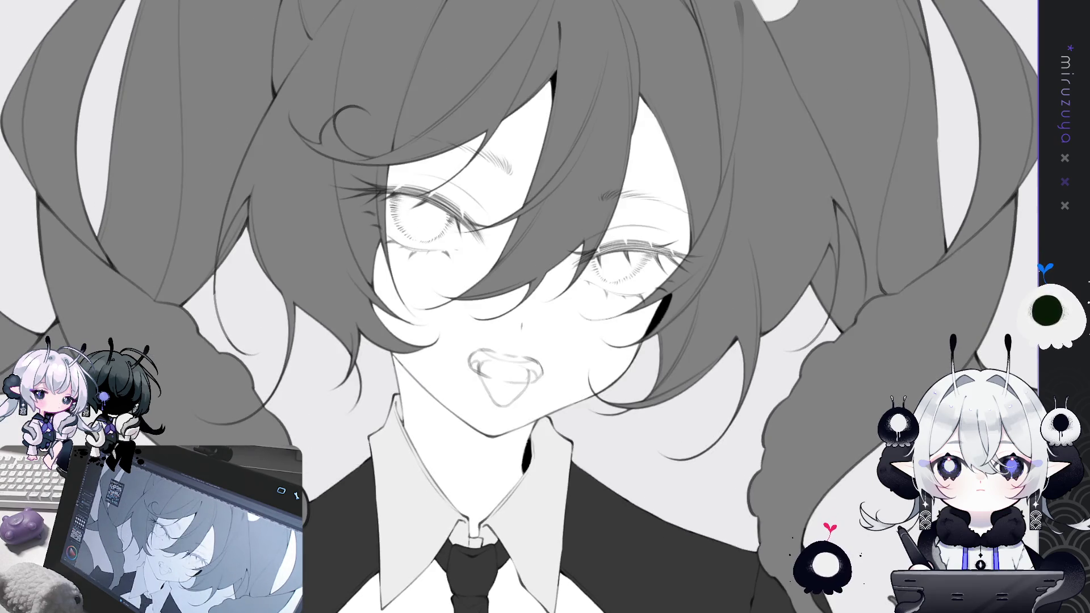
key("h")
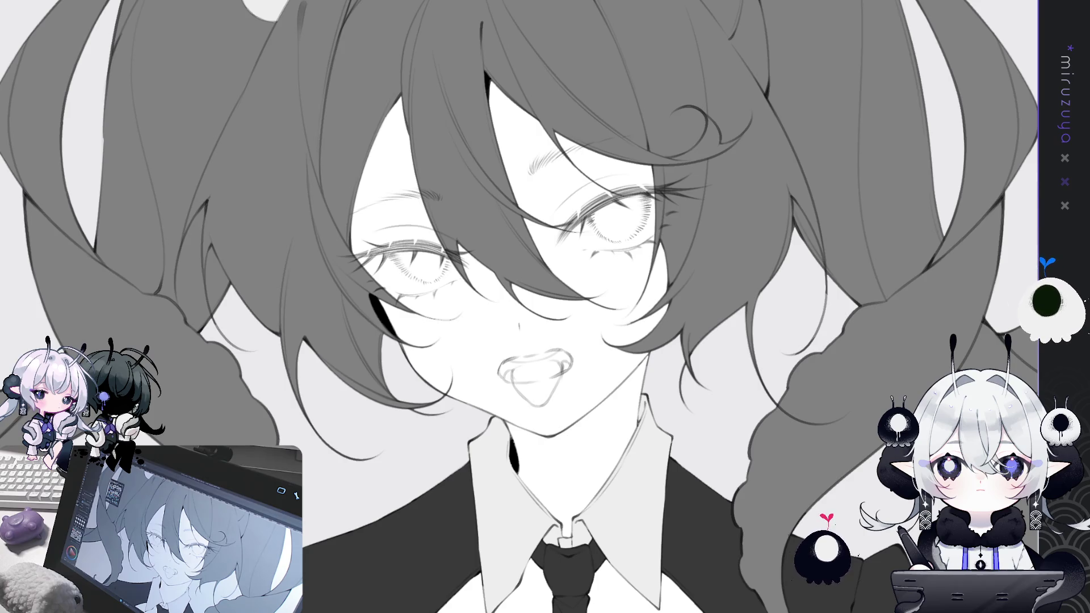
key("minus")
key("minus")
key("plus")
key("plus")
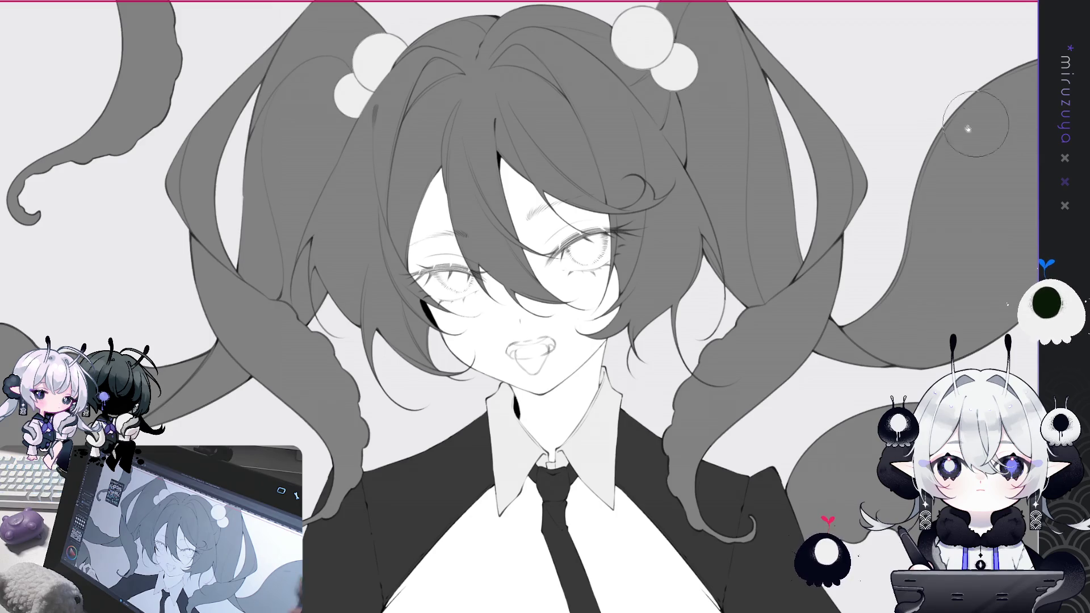
left_click_drag(553, 335, 520, 309)
key("bracketleft")
key("bracketleft")
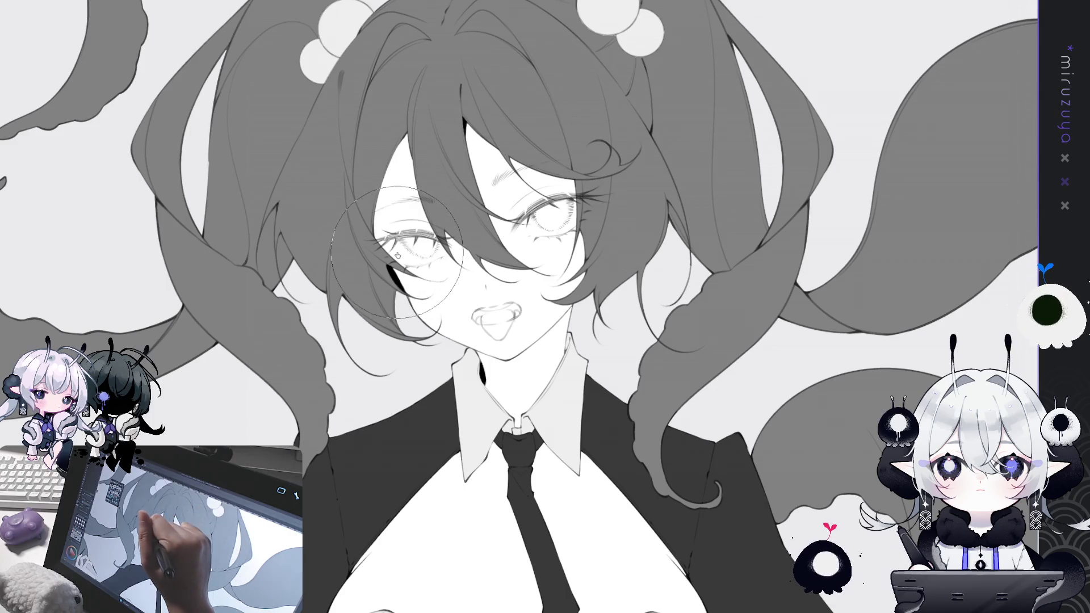
left_click_drag(696, 504, 683, 534)
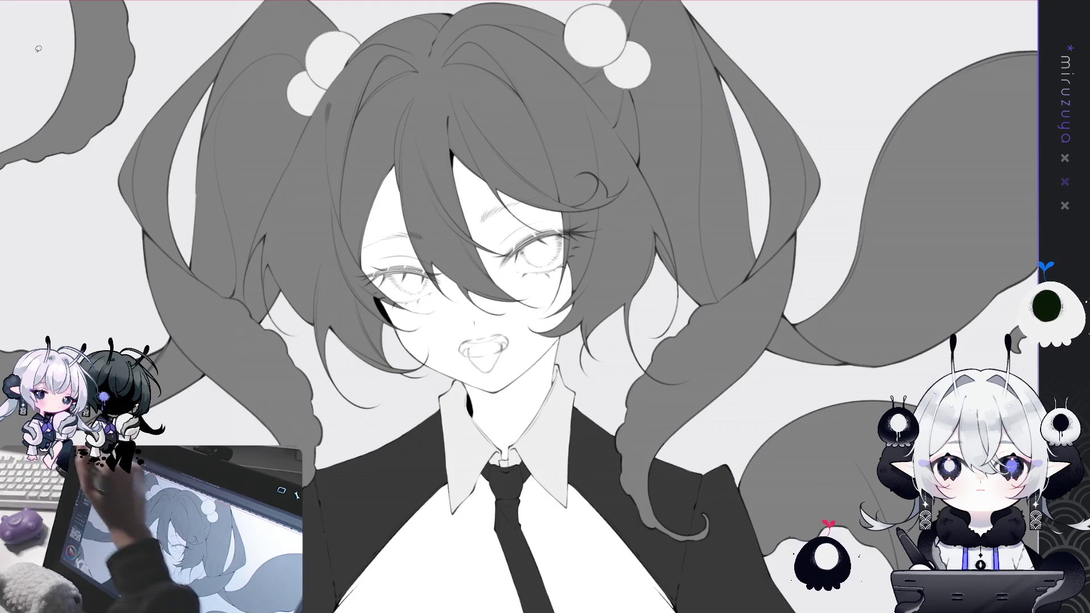
mouse_move(454, 298)
left_mouse_down()
mouse_move(391, 177)
mouse_move(341, 340)
left_mouse_up()
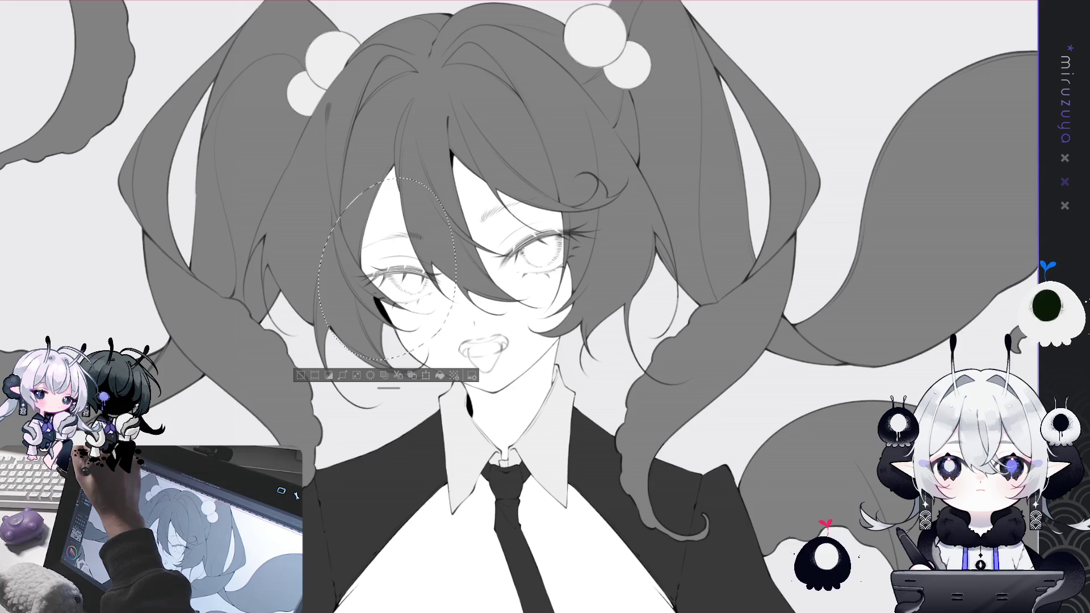
- Nudge the left eye slightly right and move the right eye slightly left and down
left_click_drag(428, 233, 431, 234)
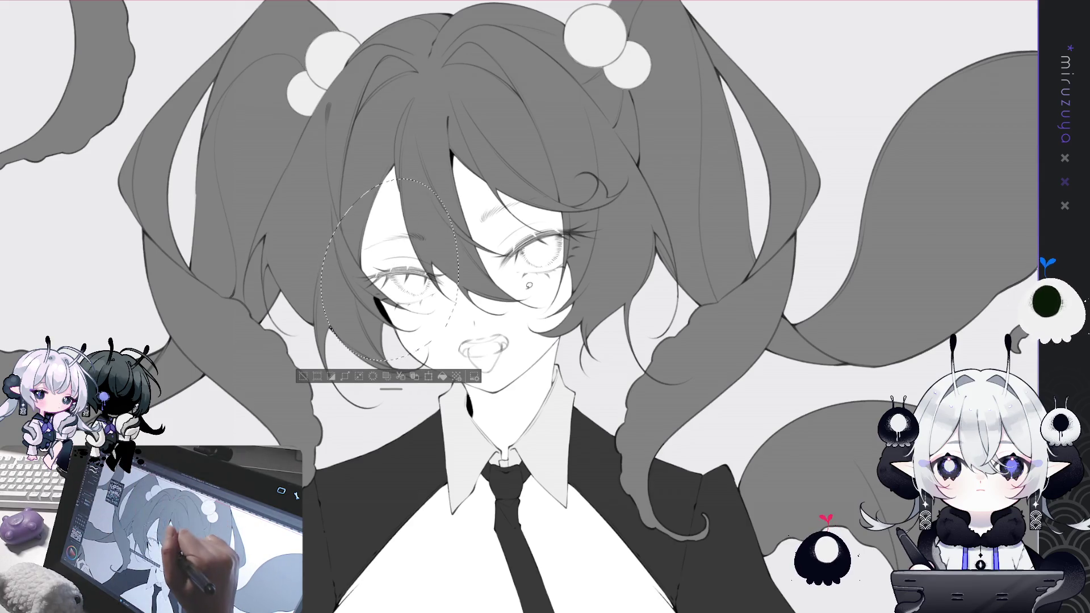
left_click(530, 290)
mouse_move(483, 164)
left_mouse_down()
mouse_move(556, 300)
mouse_move(542, 169)
left_mouse_up()
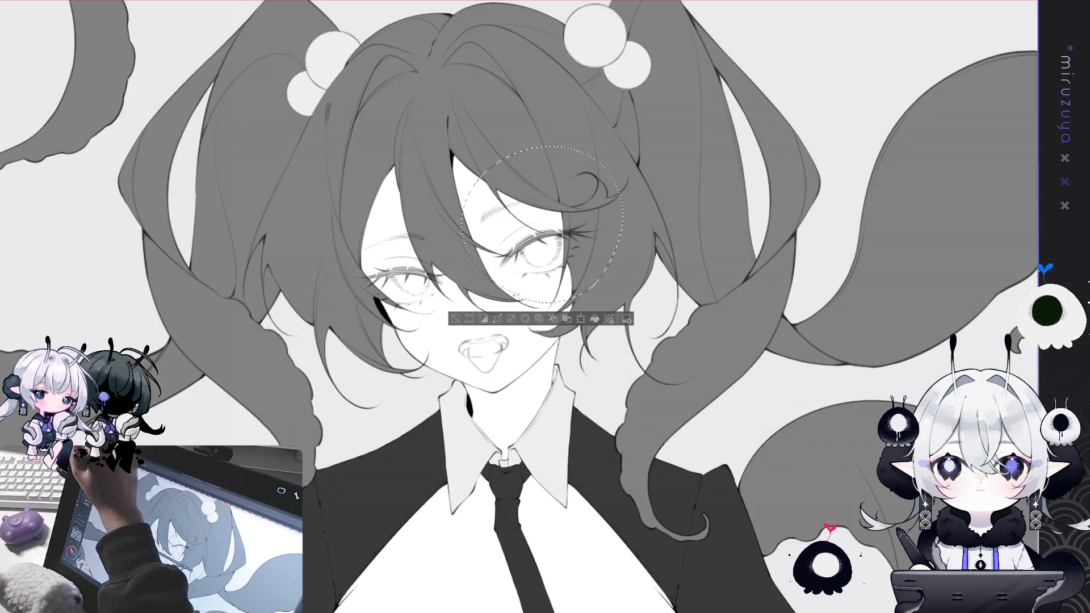
left_click_drag(572, 223, 565, 226)
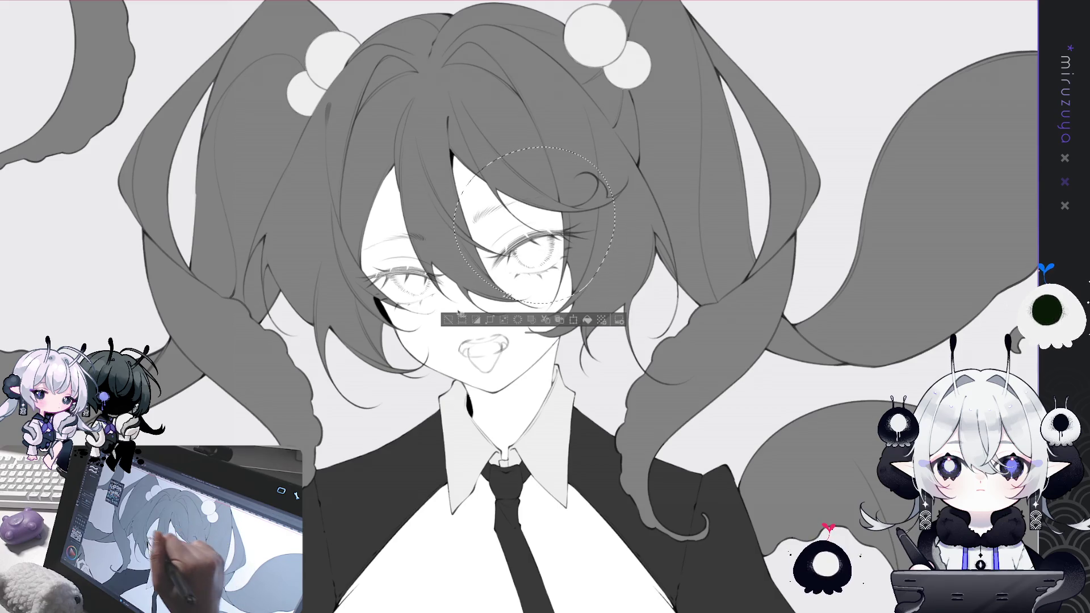
left_click(478, 248)
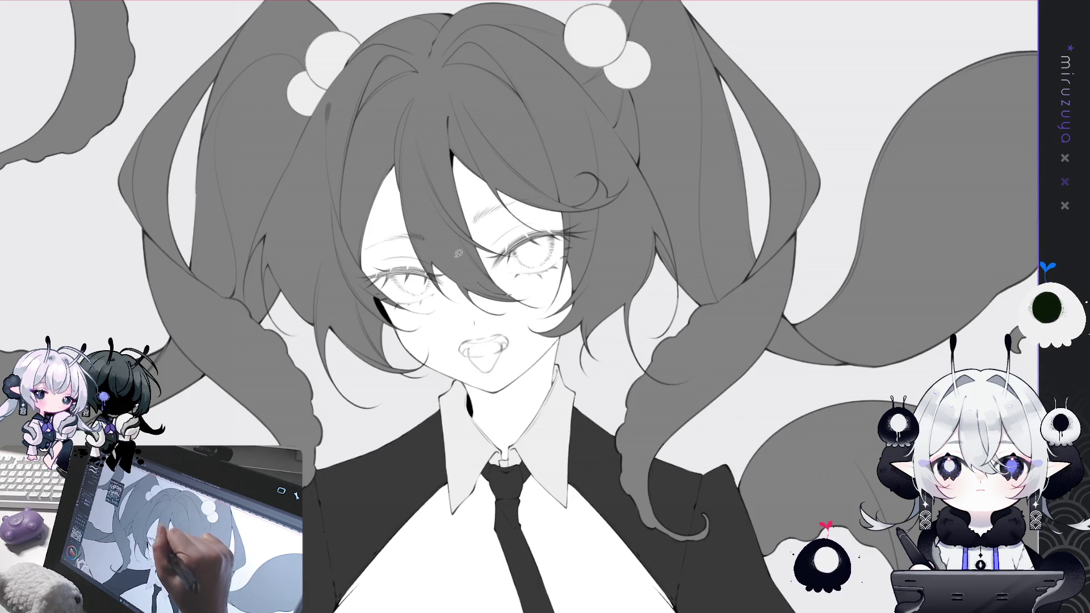
- Compare the right eye before and after the move, deselect, and check it in mirrored view
left_click_drag(465, 264, 463, 268)
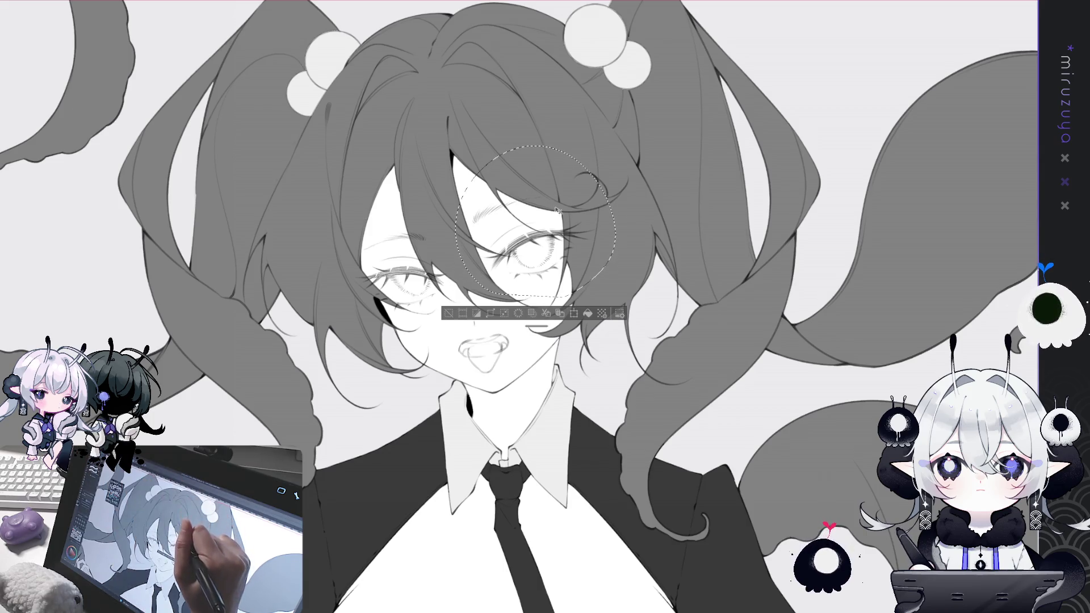
key("ctrl+z")
key("ctrl+y")
key("ctrl+z")
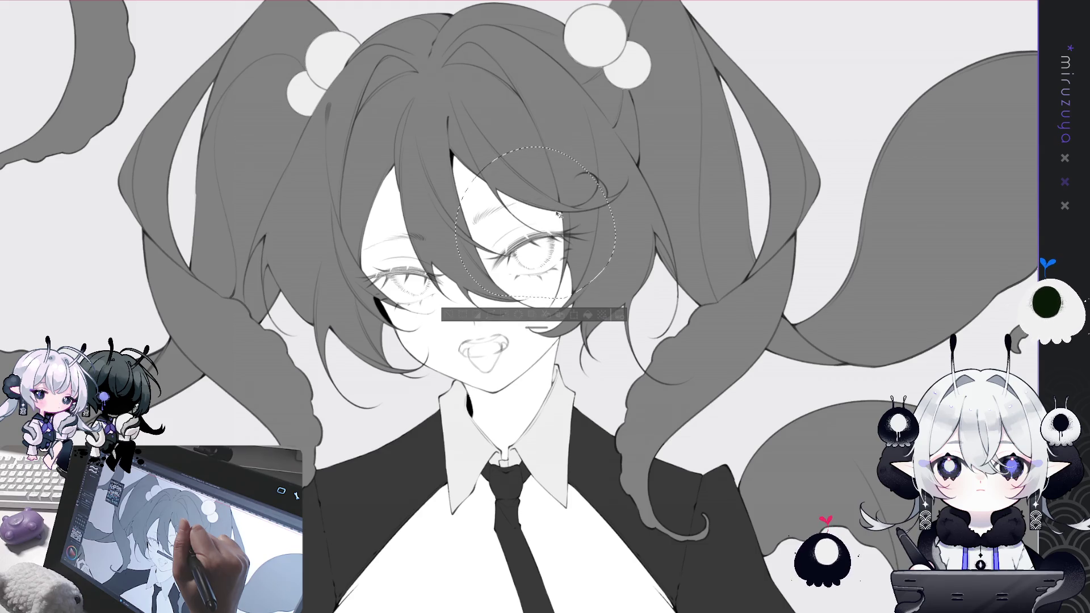
key("ctrl+d")
key("h")
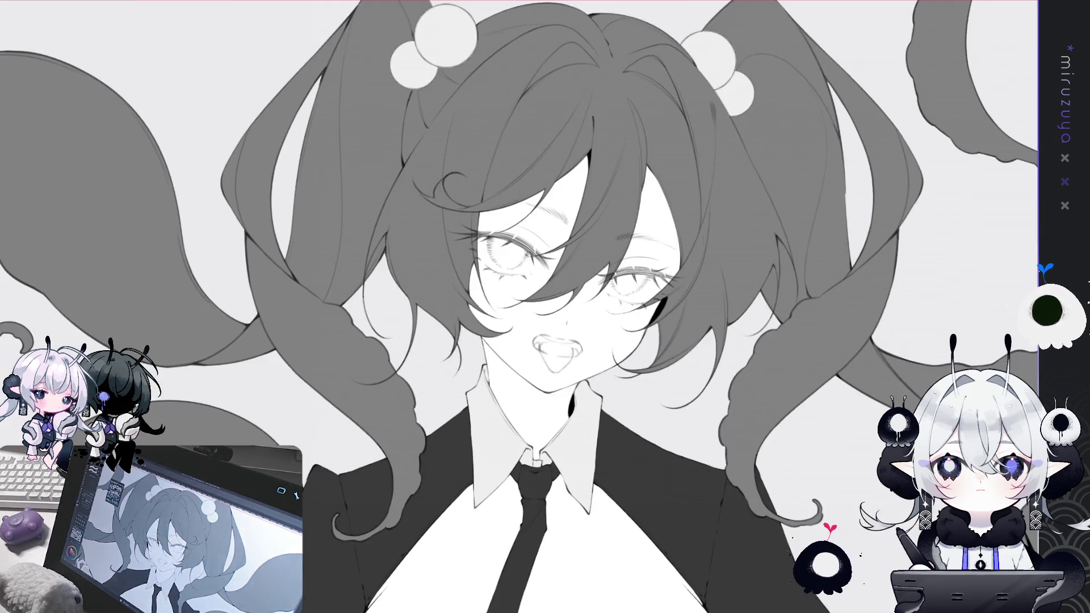
key("h")
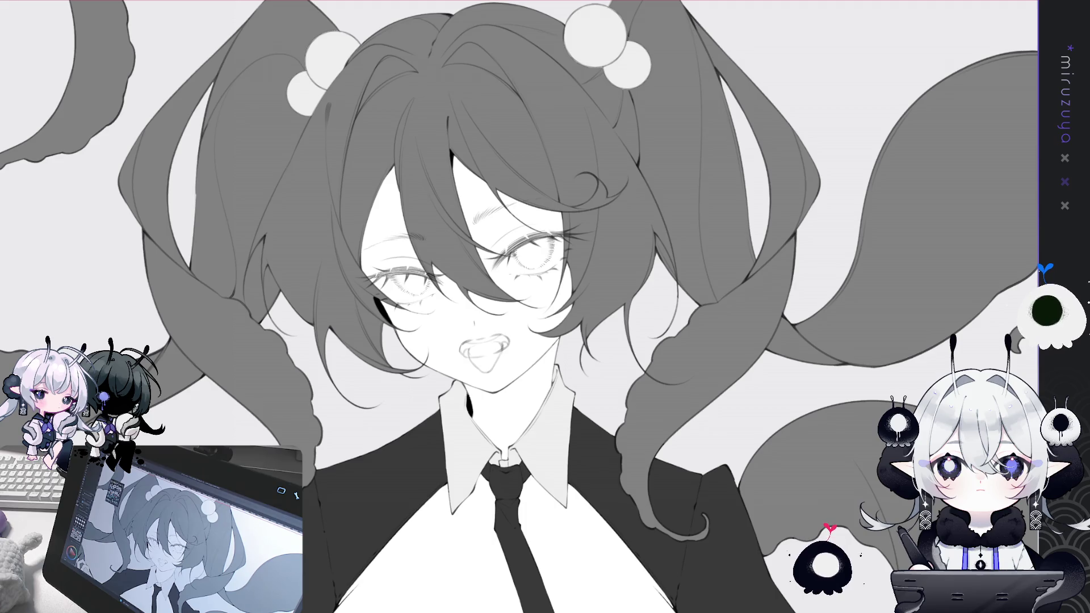
- Pan over the portrait, check it in mirrored view, and zoom in on the mouth
left_click_drag(27, 303, 7, 345)
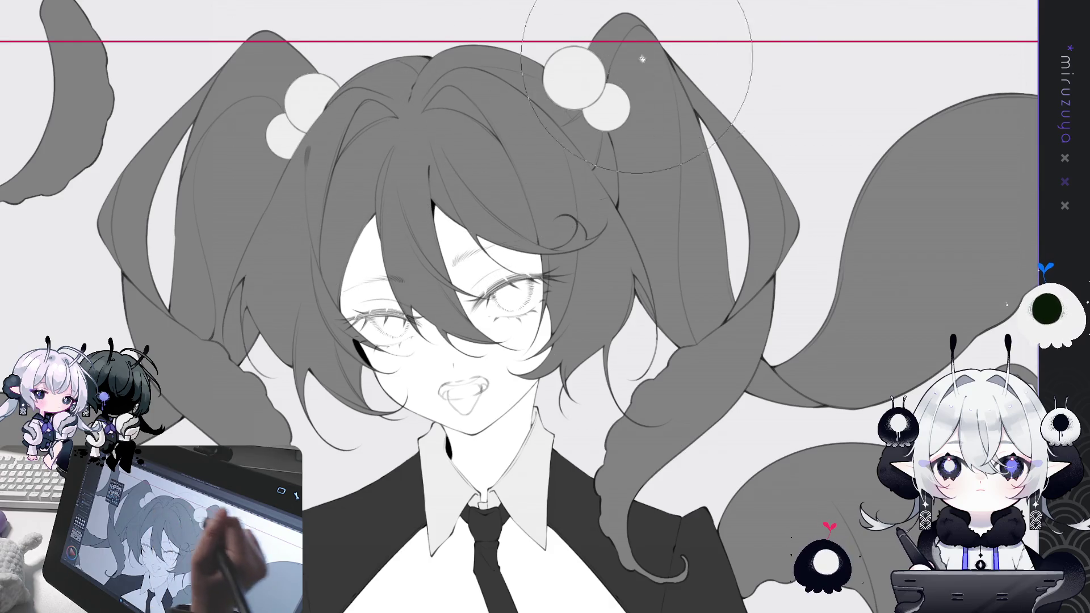
left_click_drag(606, 83, 597, 118)
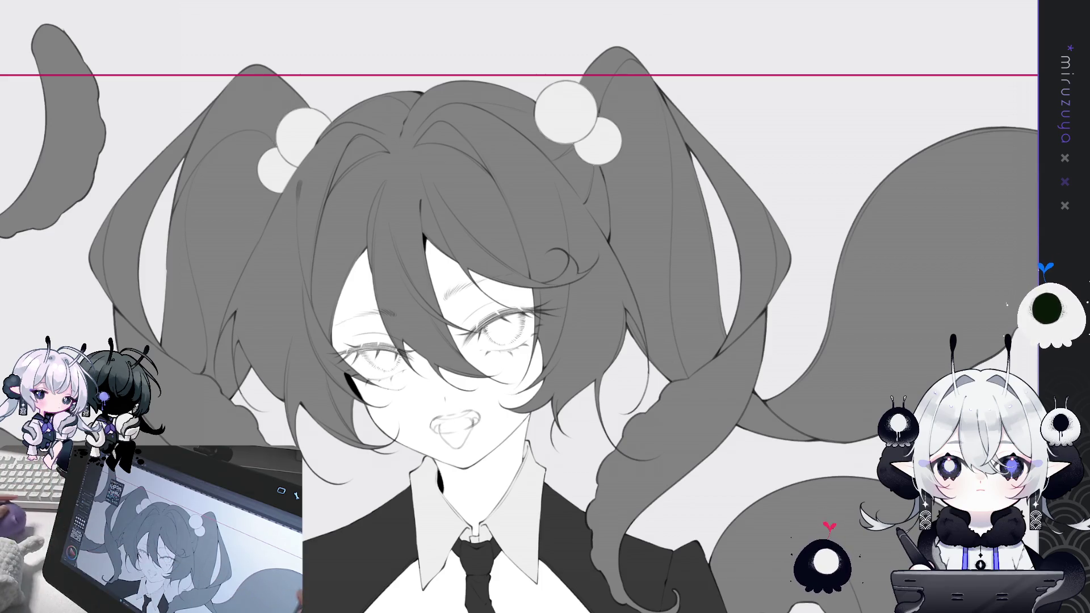
mouse_move(810, 420)
left_mouse_down()
mouse_move(854, 348)
mouse_move(860, 366)
left_mouse_up()
key("h")
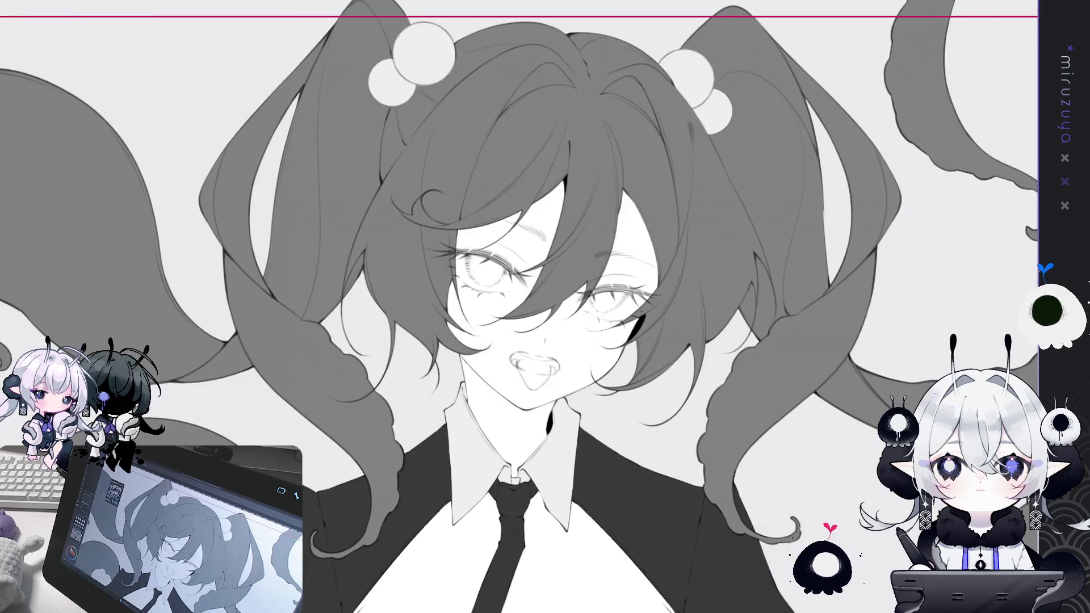
key("h")
scroll(545, 306, "up", 5)
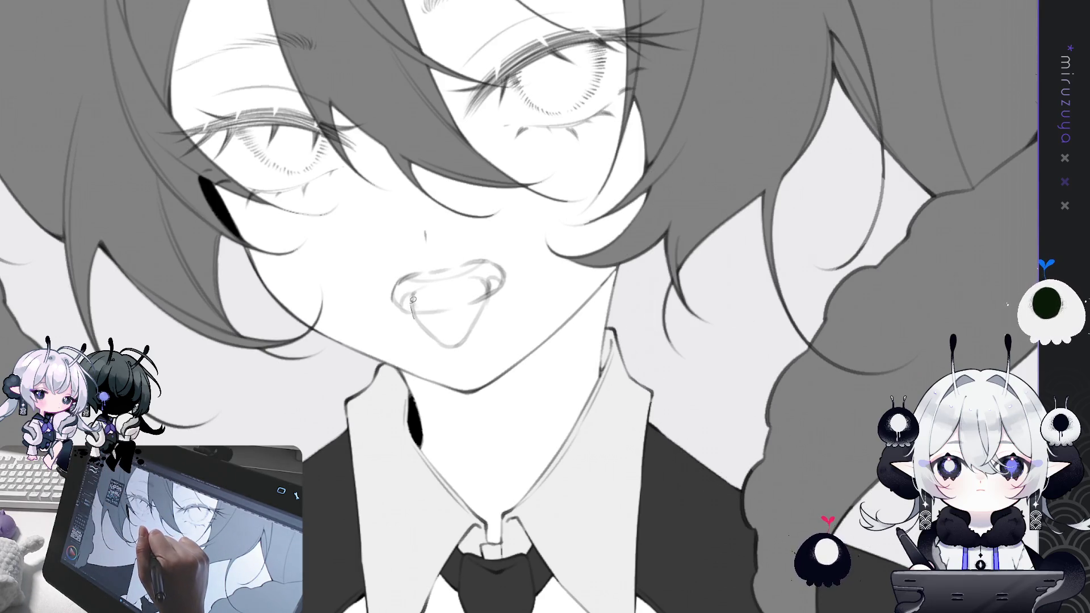
- Shift the left part of the mouth slightly right and deselect it
left_click_drag(423, 267, 411, 332)
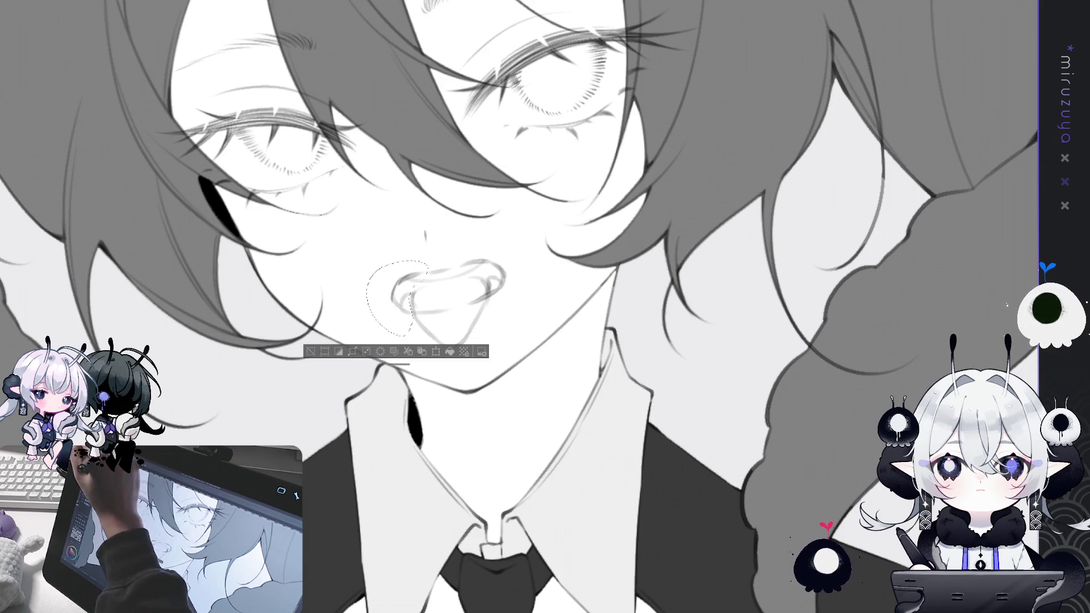
left_click_drag(411, 276, 418, 276)
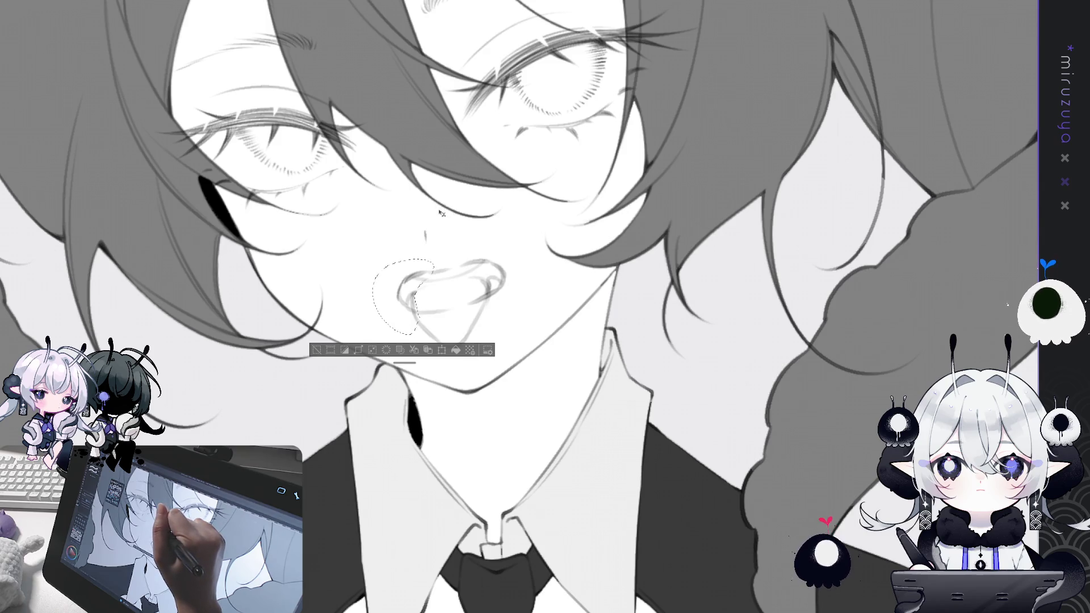
key("ctrl+d")
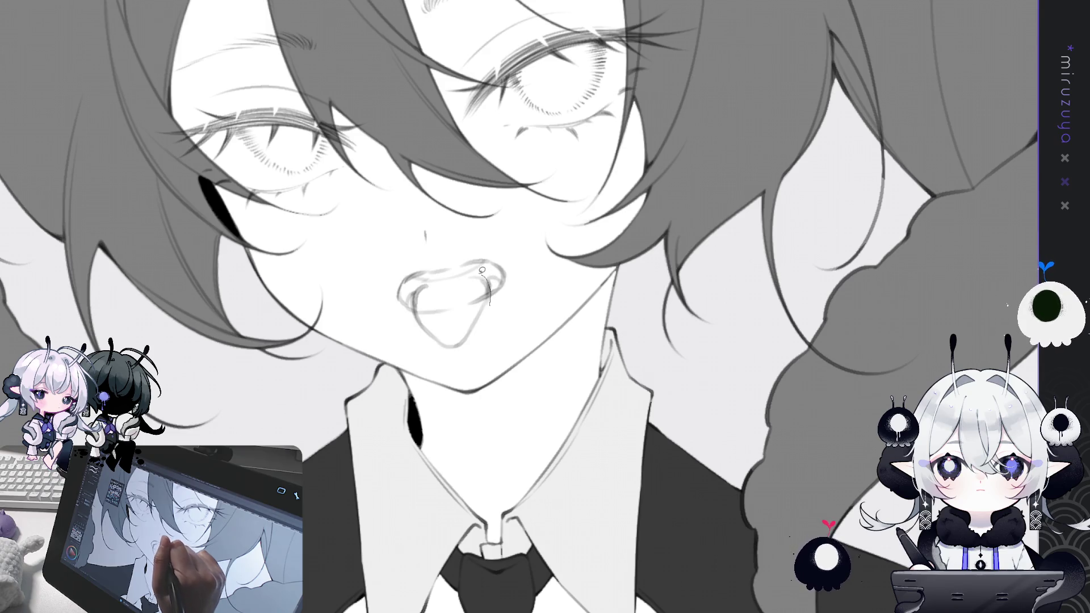
- Draw a thin curved line across the upper lip and outline the tongue as a selection
left_click_drag(483, 271, 434, 282)
mouse_move(489, 305)
left_mouse_down()
mouse_move(448, 363)
mouse_move(414, 287)
left_mouse_up()
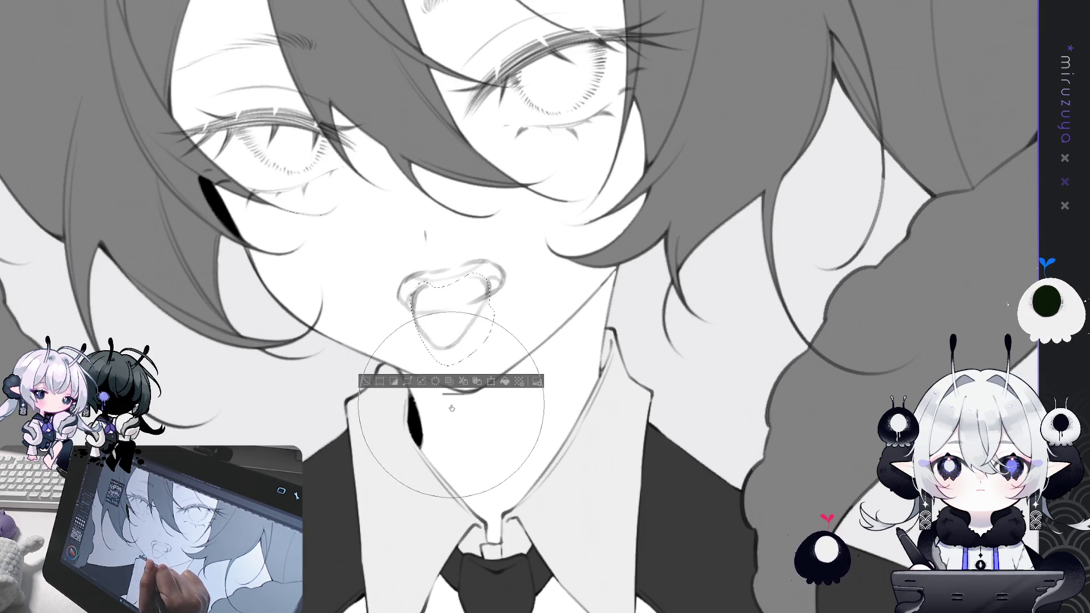
key("ctrl+d")
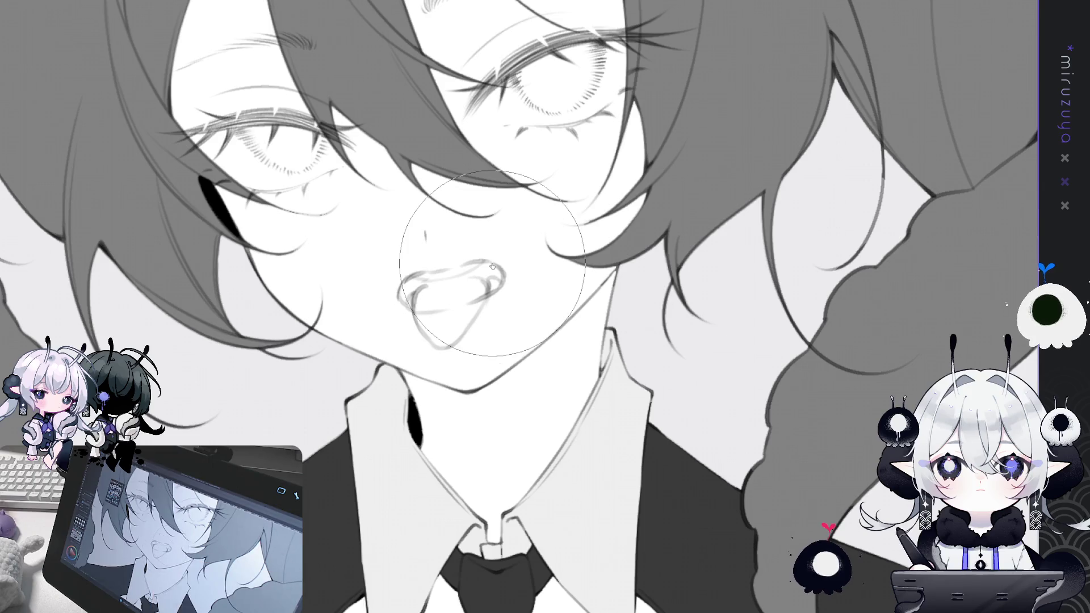
key("ctrl+z")
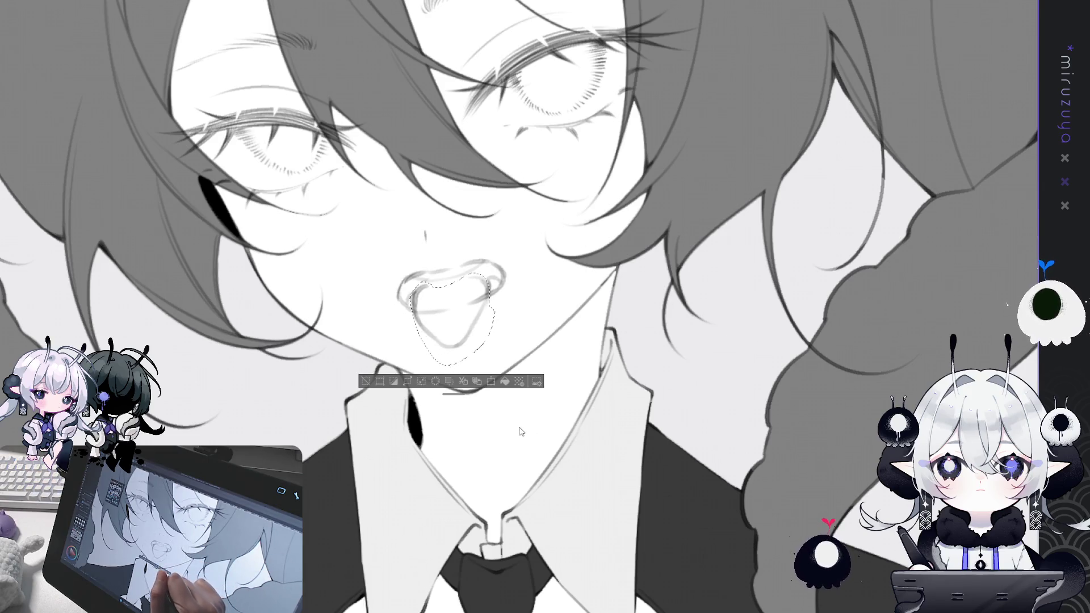
key("ctrl+d")
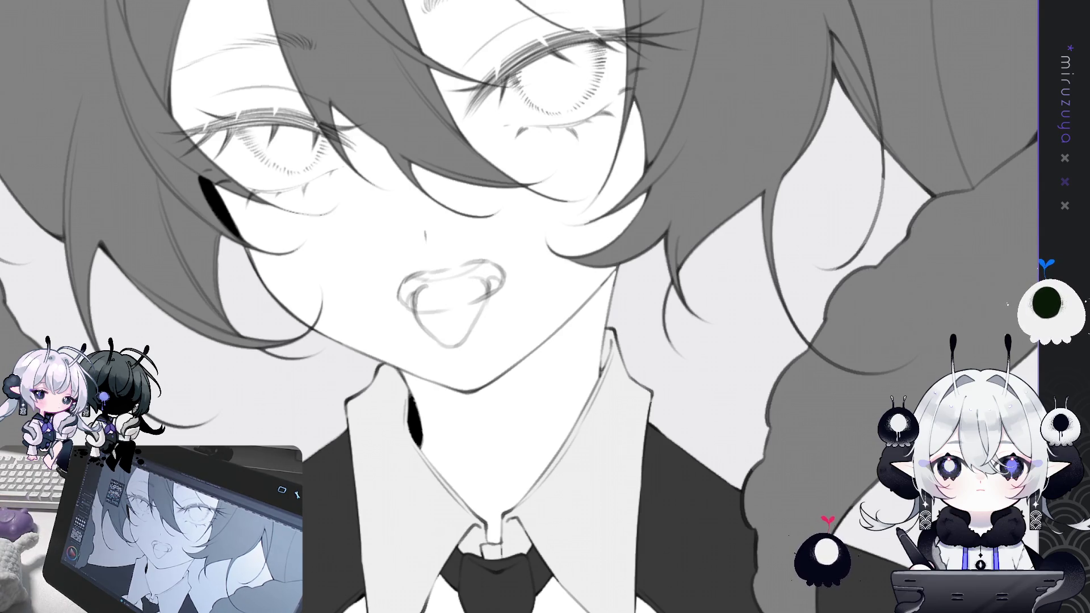
- Select the left eye and cheek area and rotate it back to level
key("ctrl+0")
key("ctrl+0")
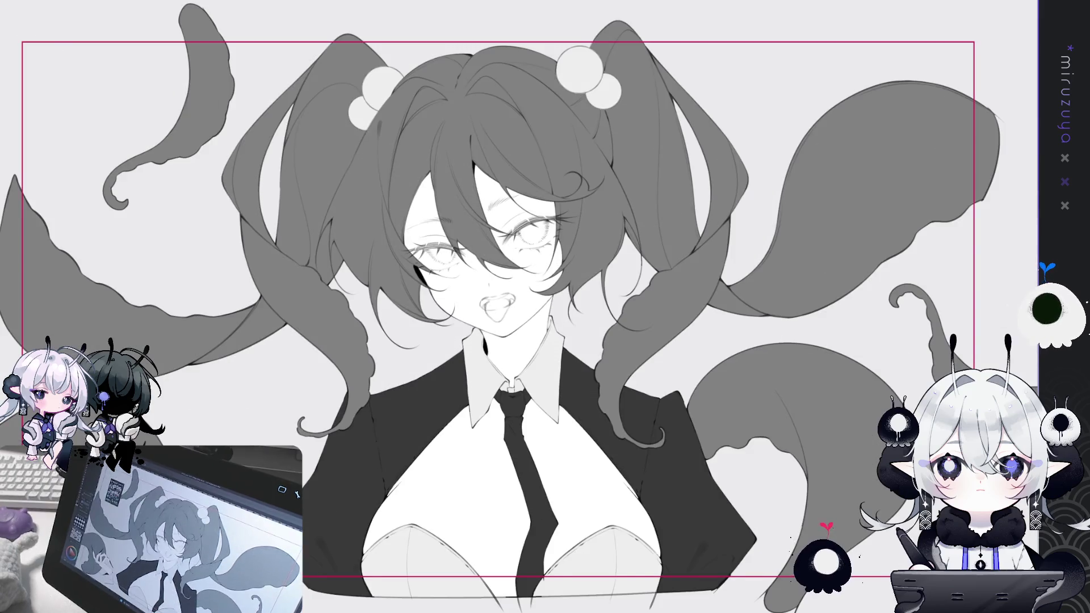
key("ctrl+plus")
key("ctrl+plus")
key("ctrl+plus")
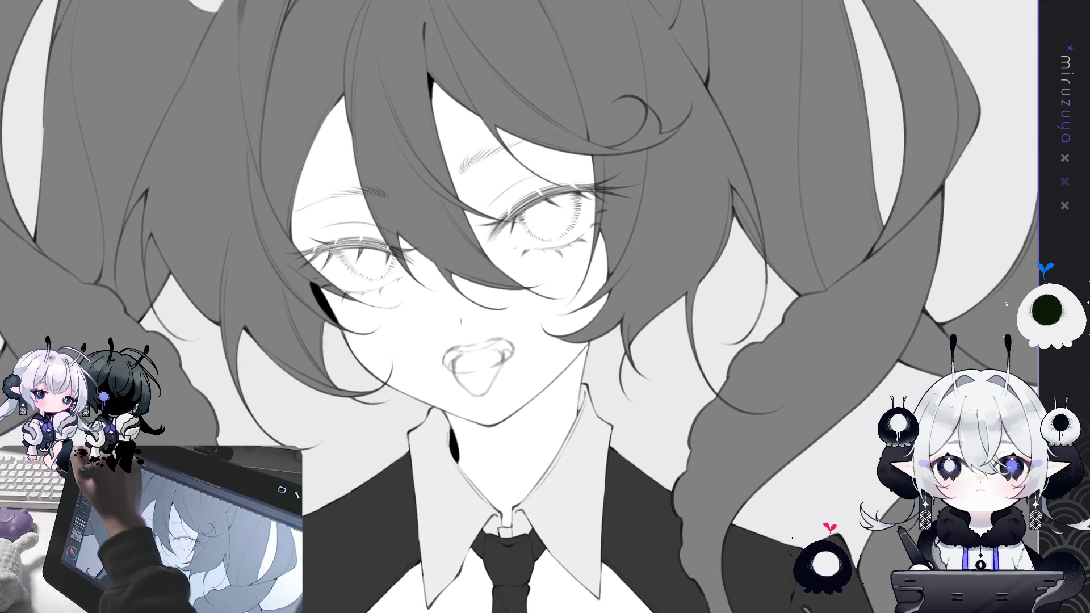
mouse_move(442, 166)
left_mouse_down()
mouse_move(296, 346)
mouse_move(442, 166)
mouse_move(411, 177)
left_mouse_up()
key("ctrl+t")
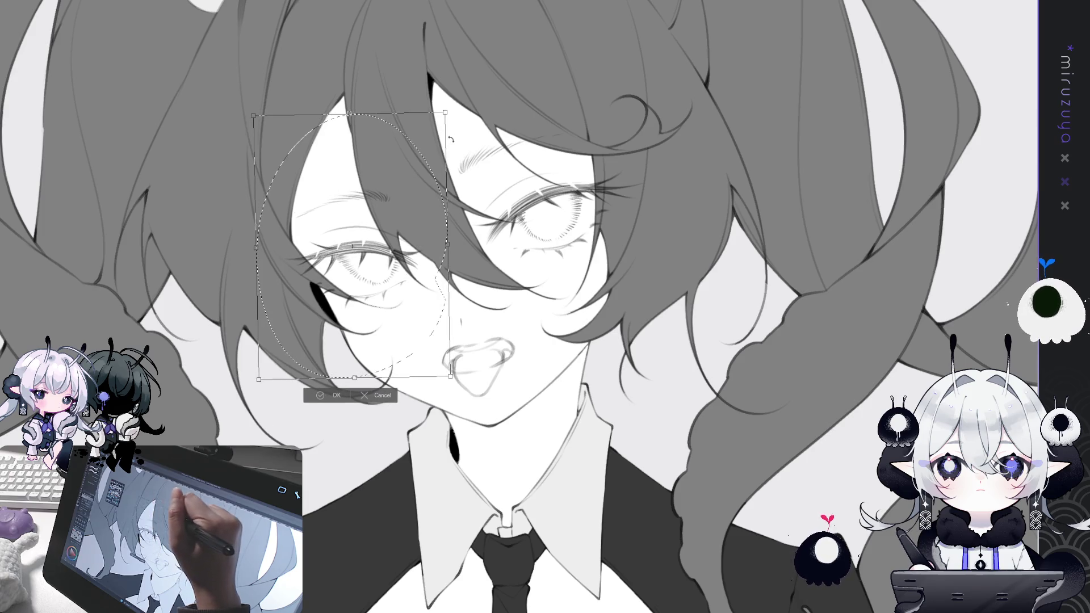
left_click_drag(437, 92, 440, 93)
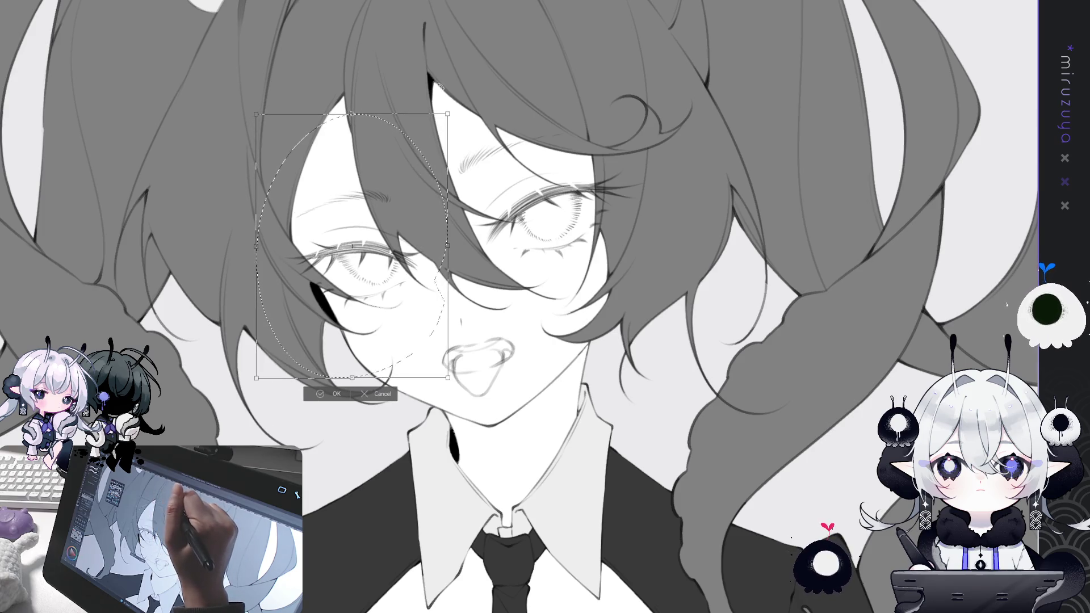
key("Return")
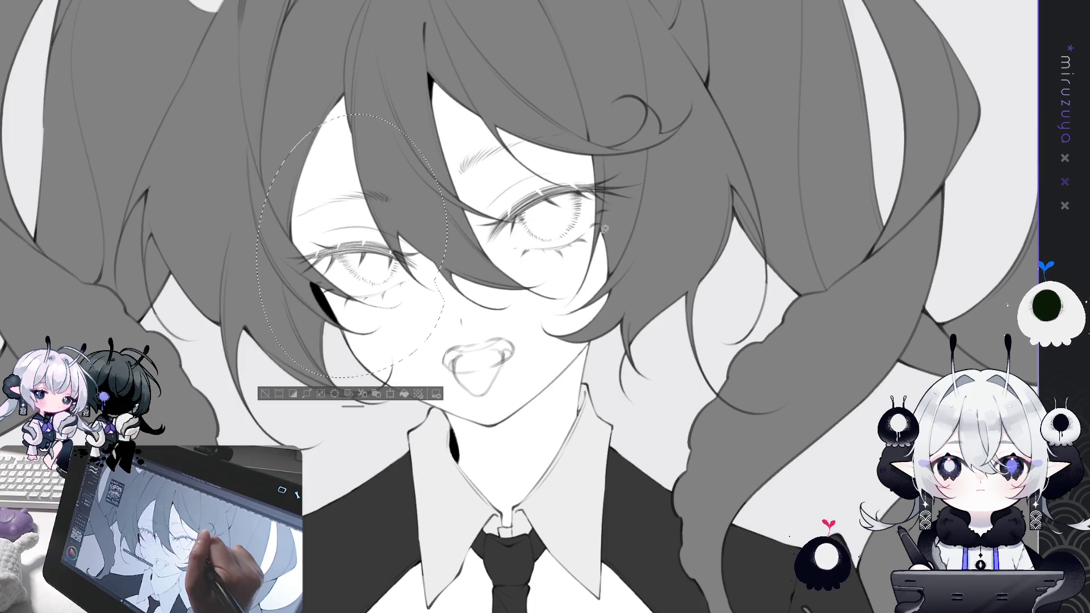
key("ctrl+d")
- Readjust the eye rotation, then check the face mirrored and zoomed out before zooming to the mouth
key("ctrl+z")
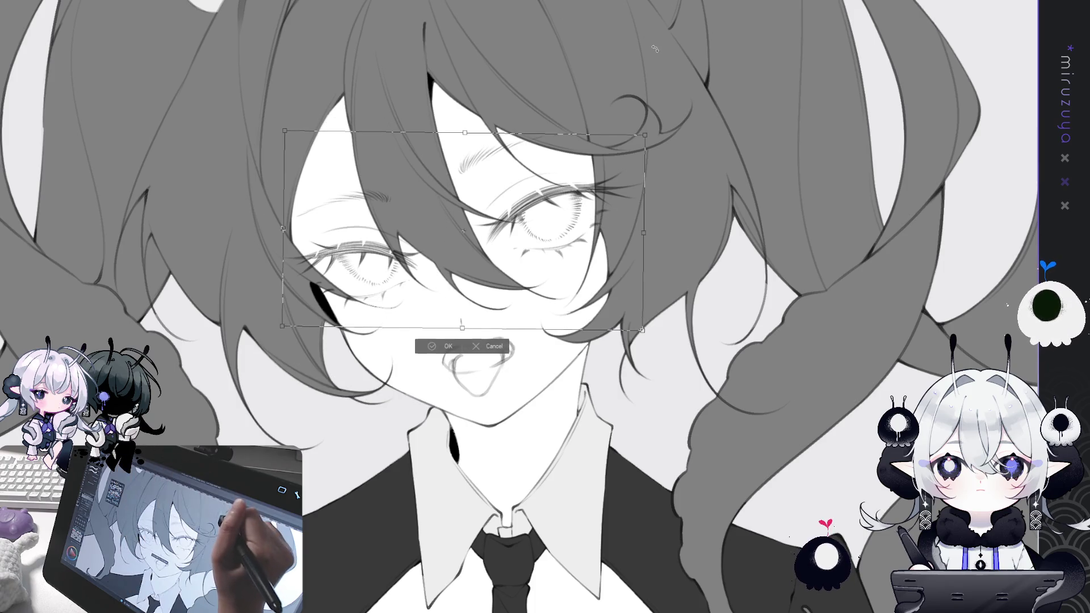
left_click_drag(654, 44, 658, 51)
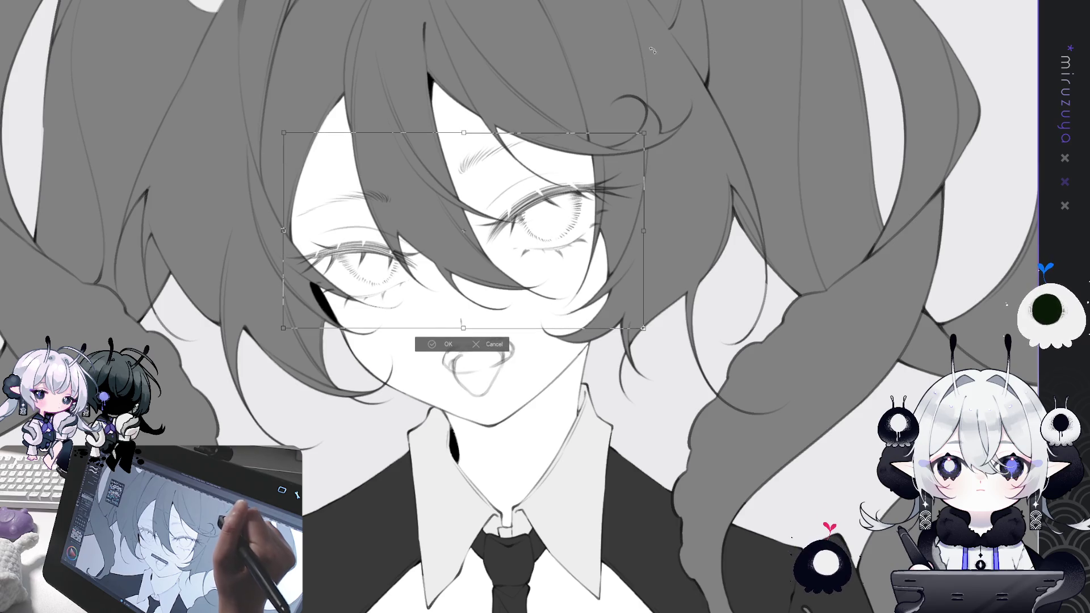
key("Return")
key("h")
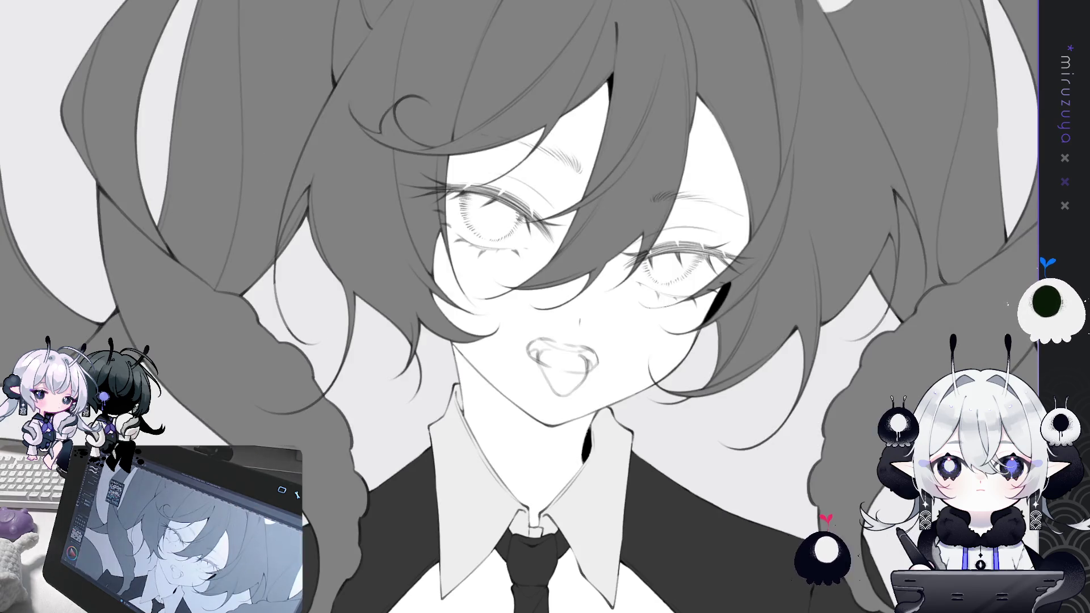
key("h")
key("ctrl+0")
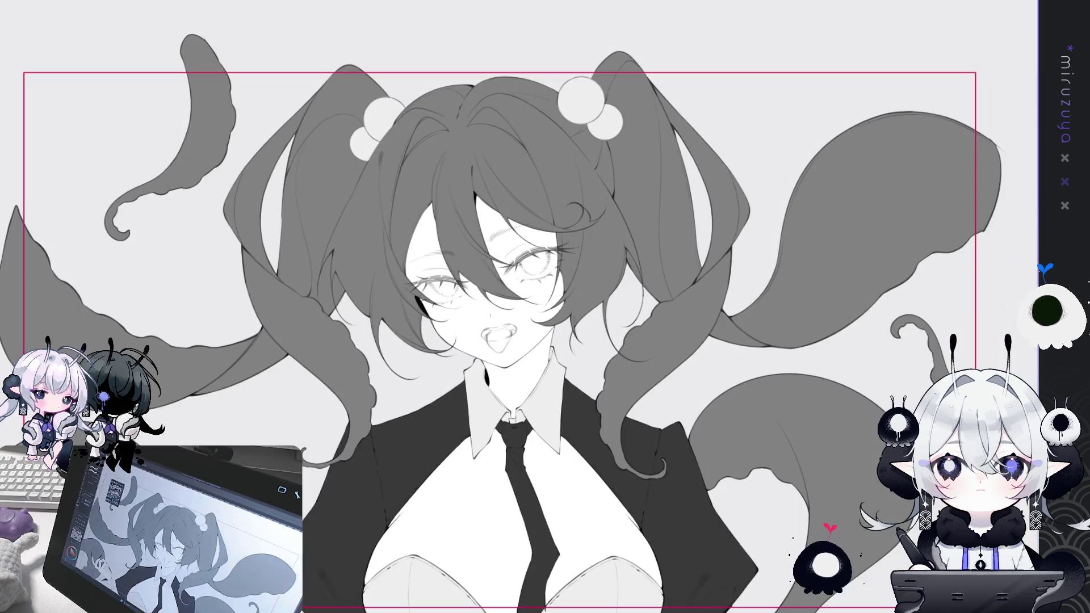
key("h")
key("h")
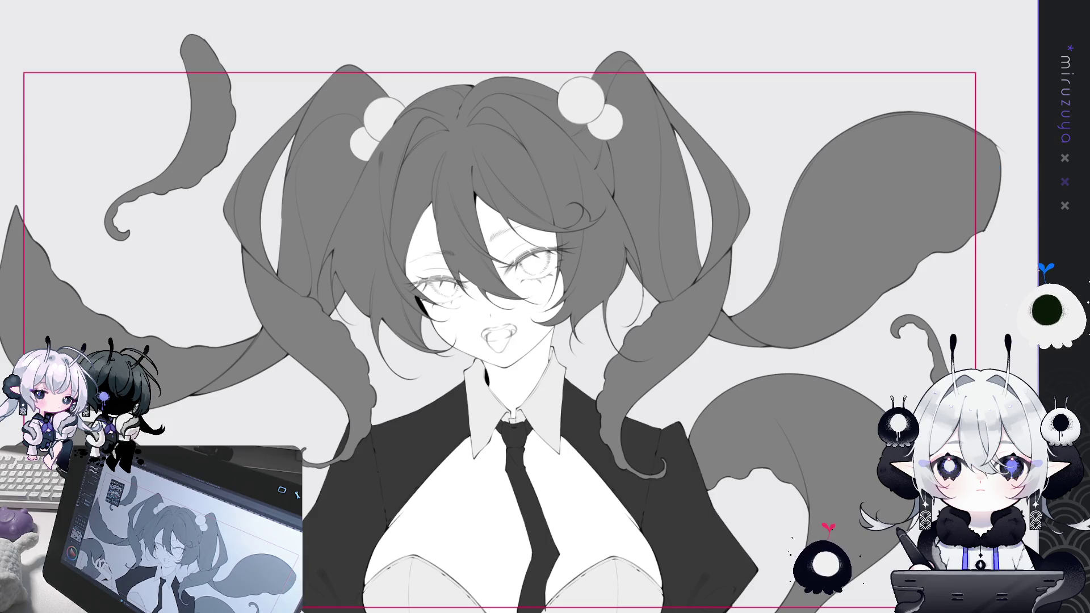
key("ctrl+plus")
key("ctrl+plus")
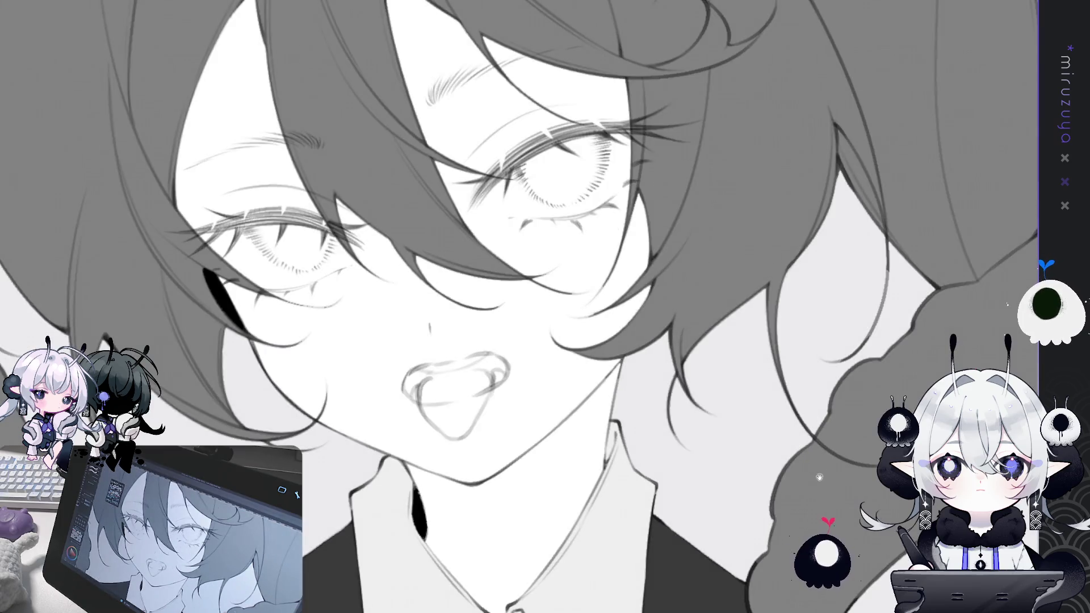
- Ink a thin curved stroke over the upper lip and darken the mouth's left edge
key("ctrl+plus")
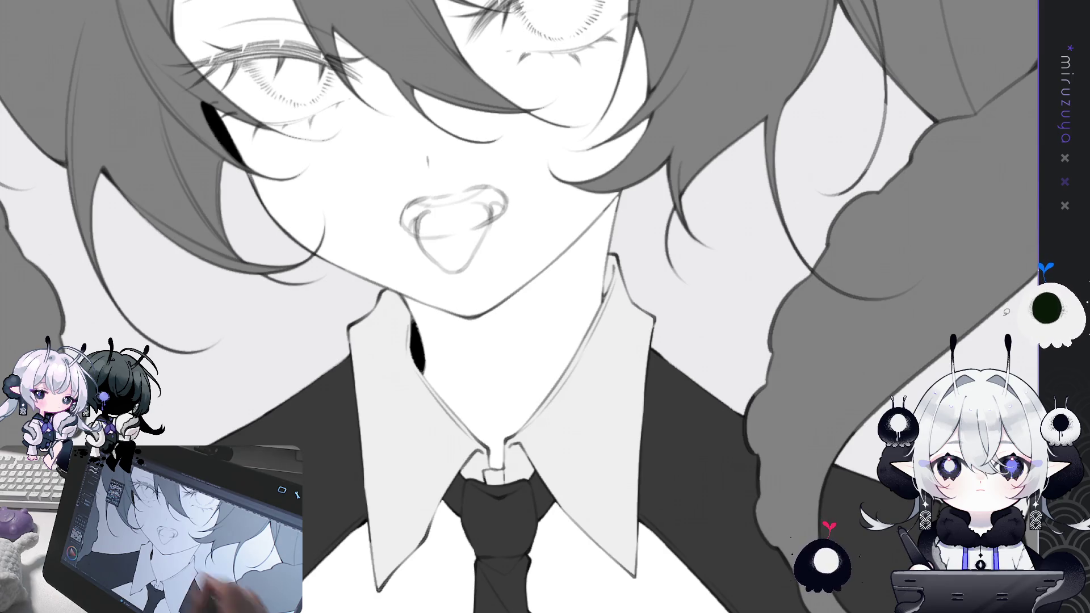
left_click_drag(592, 179, 631, 226)
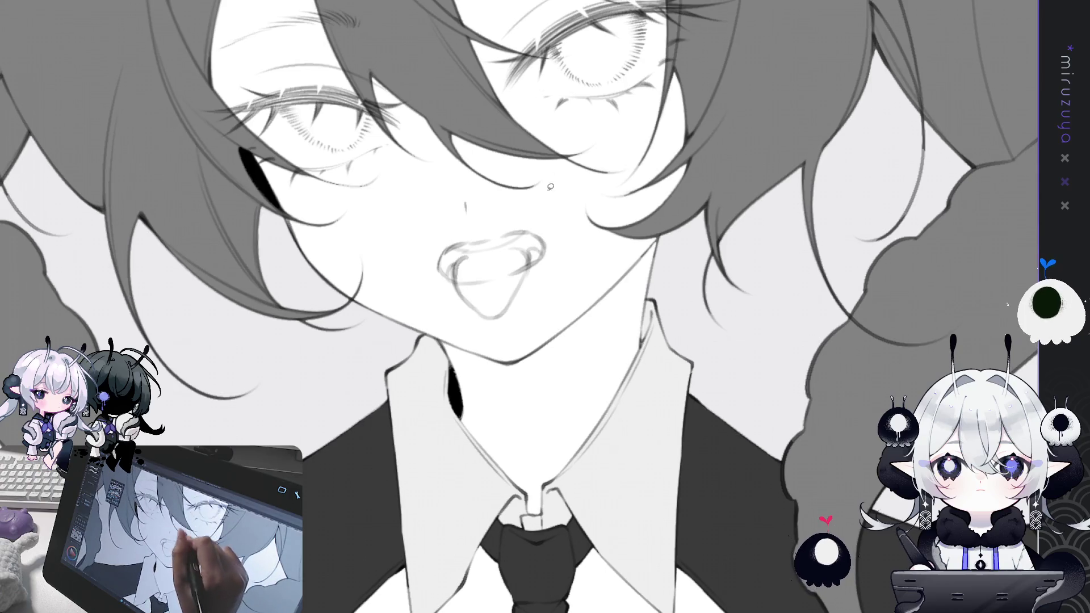
mouse_move(547, 245)
left_mouse_down()
mouse_move(522, 241)
mouse_move(449, 262)
mouse_move(511, 219)
mouse_move(559, 243)
mouse_move(550, 235)
left_mouse_up()
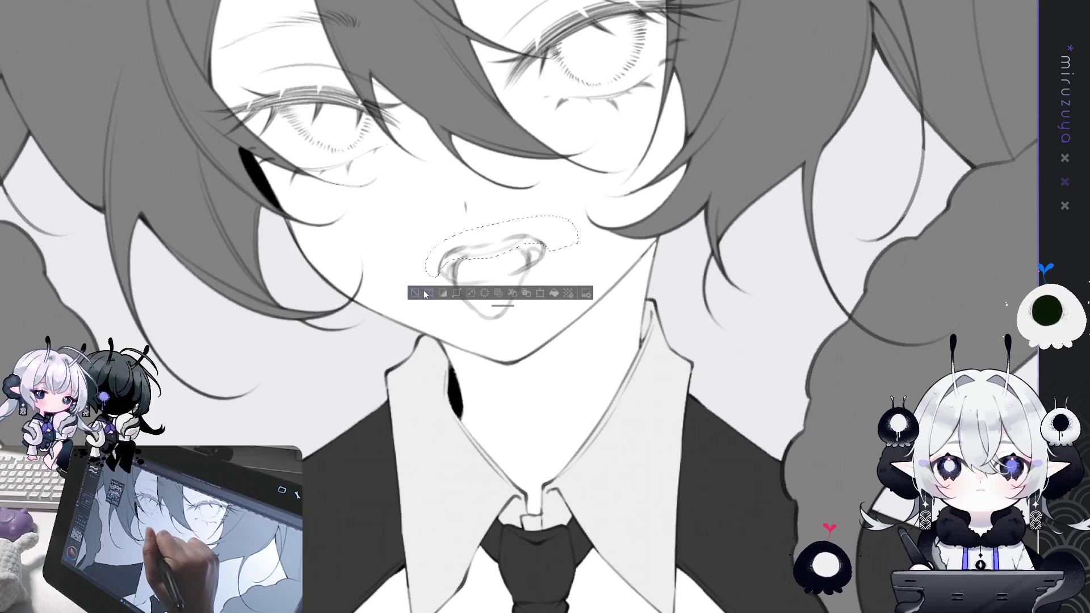
key("ctrl+d")
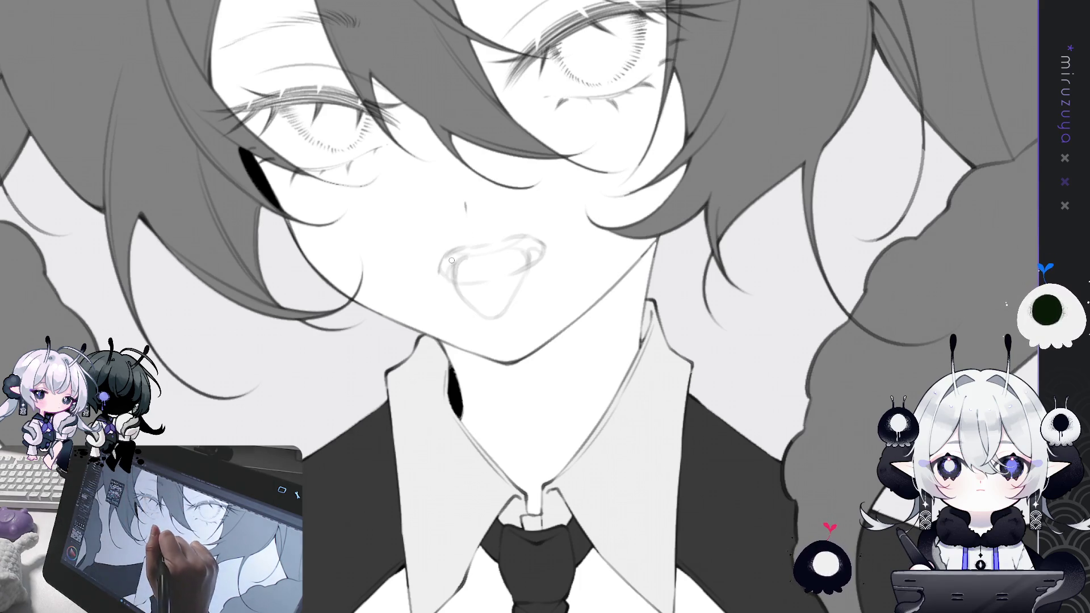
left_click_drag(447, 255, 450, 279)
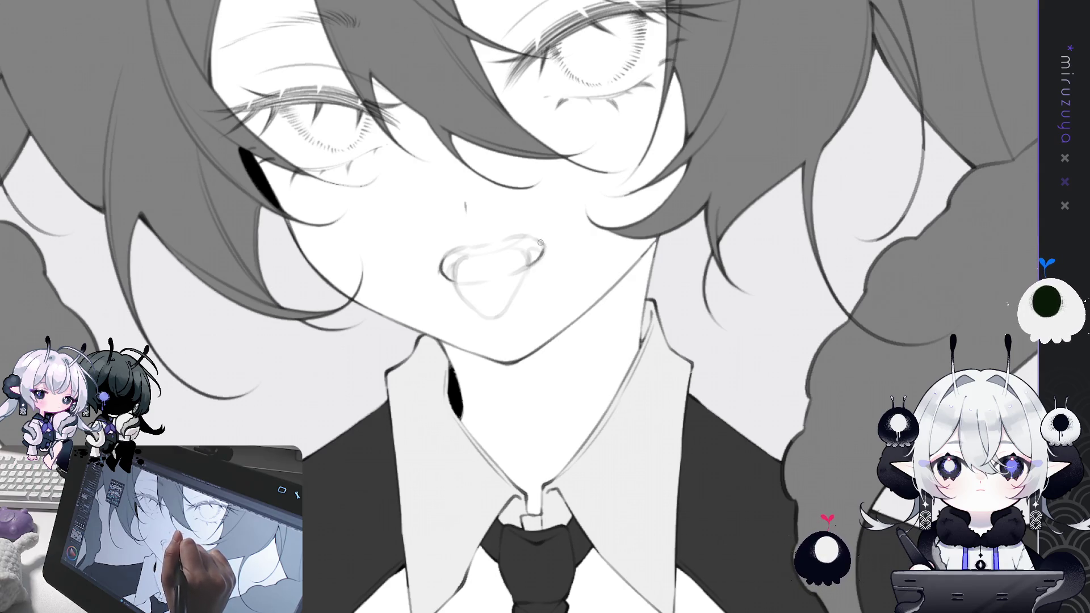
mouse_move(542, 250)
left_mouse_down()
mouse_move(454, 296)
mouse_move(454, 335)
left_mouse_up()
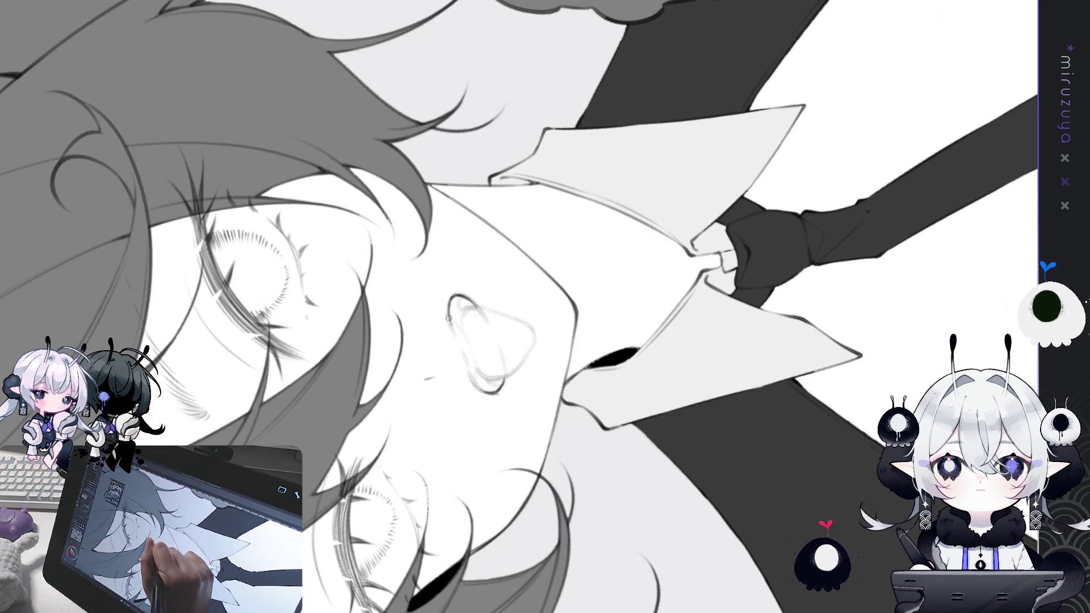
- Ink the right inner mouth edge with a redrawn stroke and darken the tongue's lower outline
left_click_drag(459, 347, 488, 394)
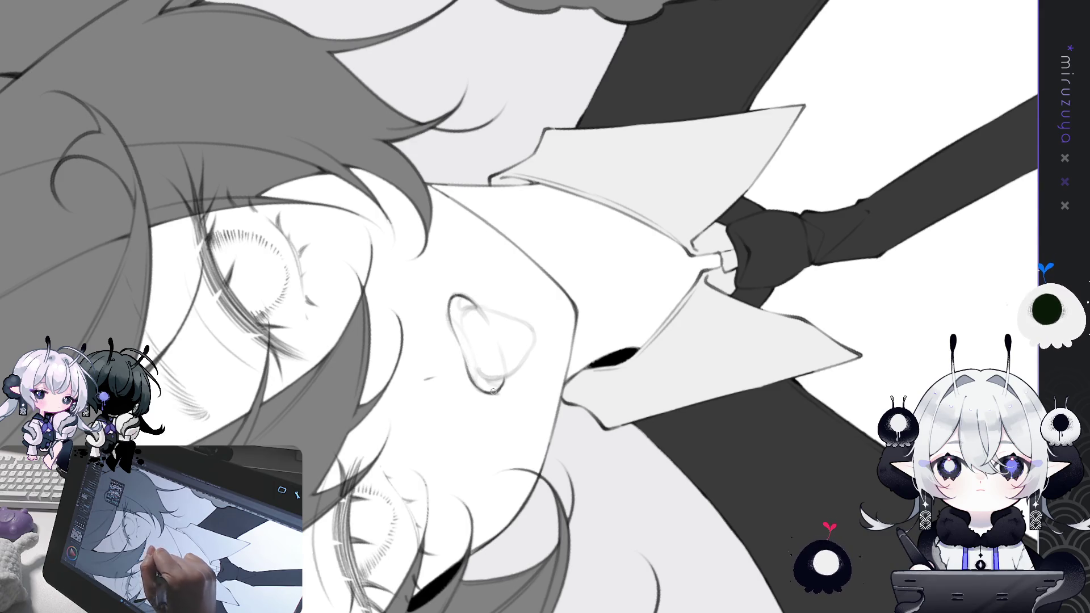
key("ctrl+0")
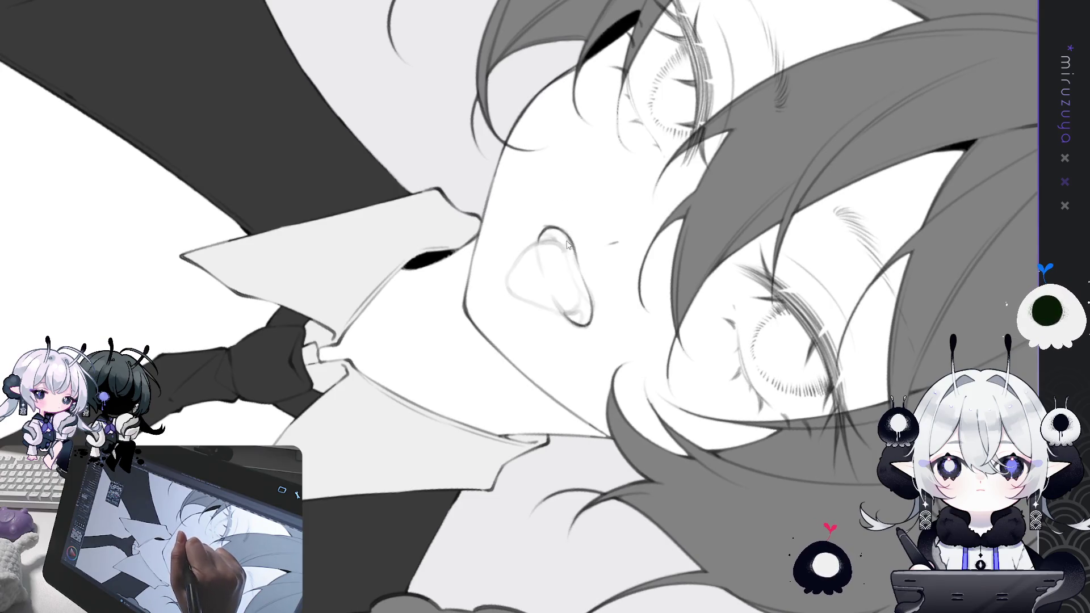
left_click_drag(564, 235, 584, 296)
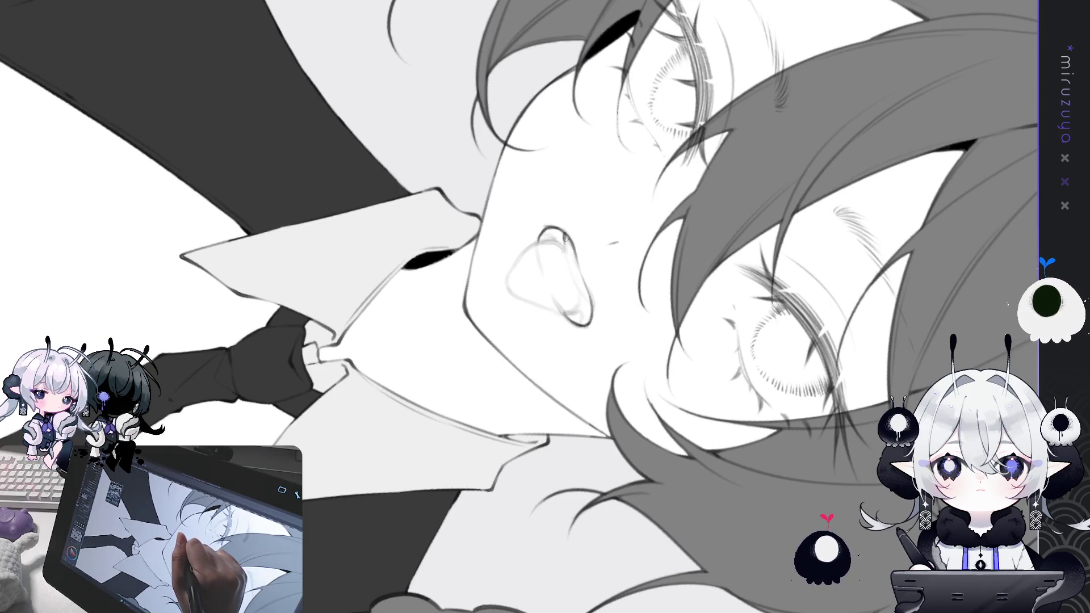
left_click_drag(566, 237, 594, 306)
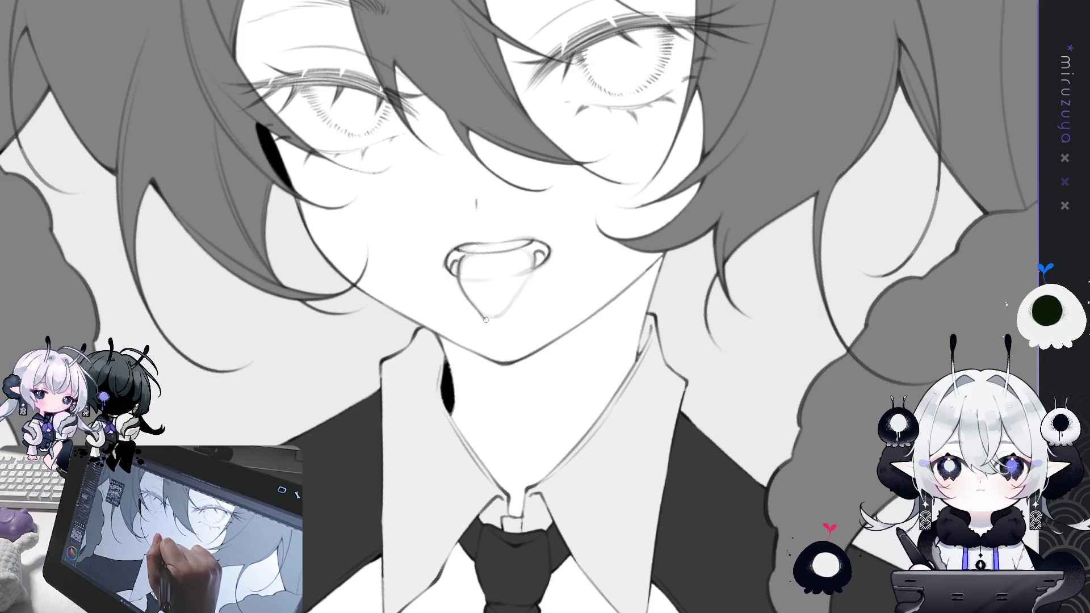
left_click_drag(486, 319, 502, 314)
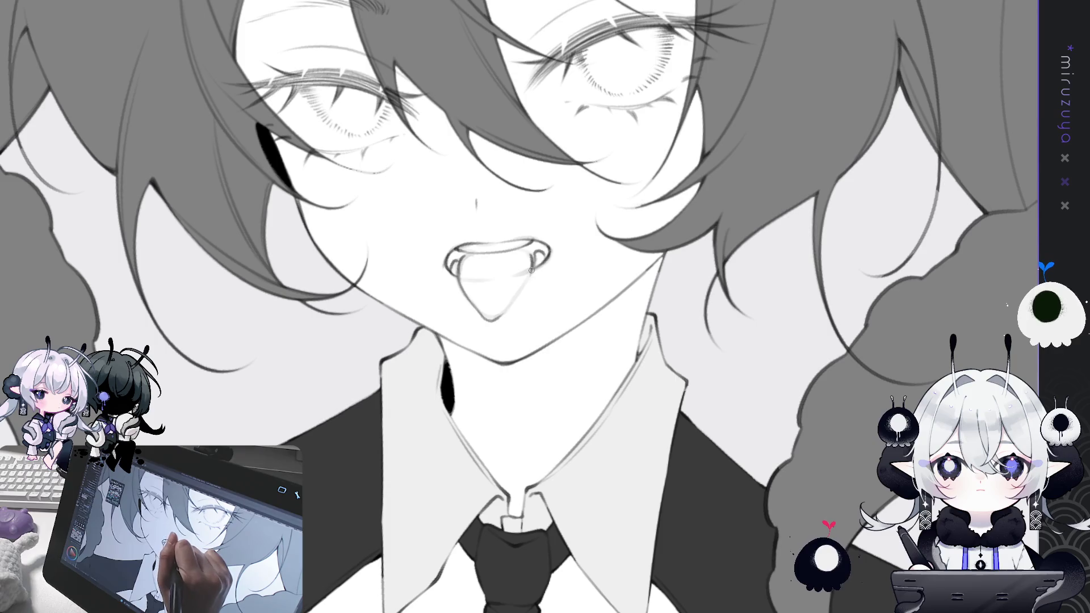
- Fill the left and right mouth corners with solid black, after a faint stroke across the tongue
left_click_drag(501, 315, 526, 274)
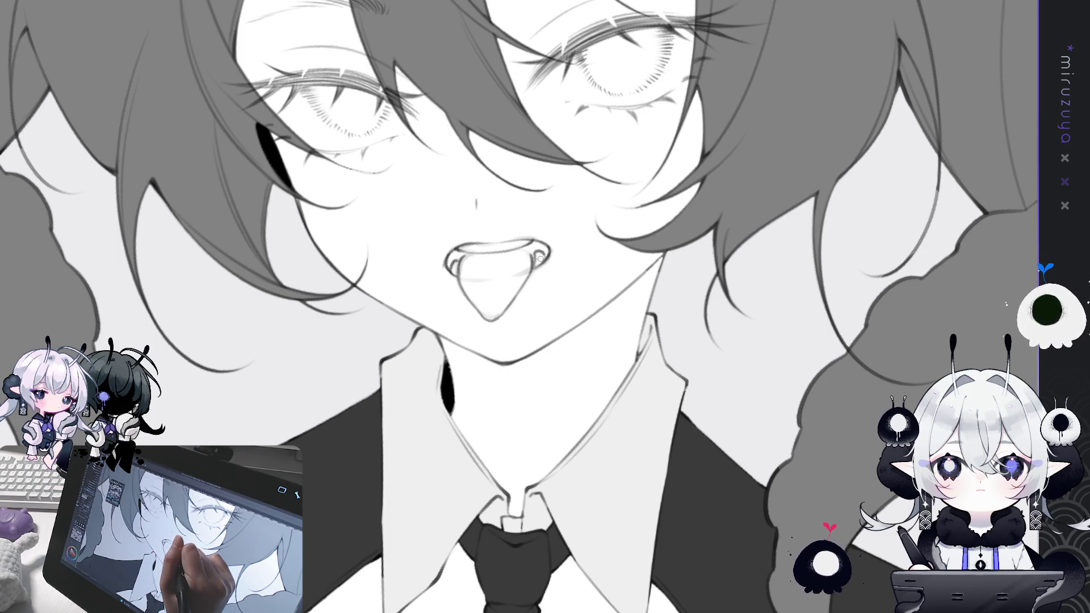
mouse_move(540, 257)
left_mouse_down()
mouse_move(534, 300)
mouse_move(631, 441)
mouse_move(538, 256)
left_mouse_up()
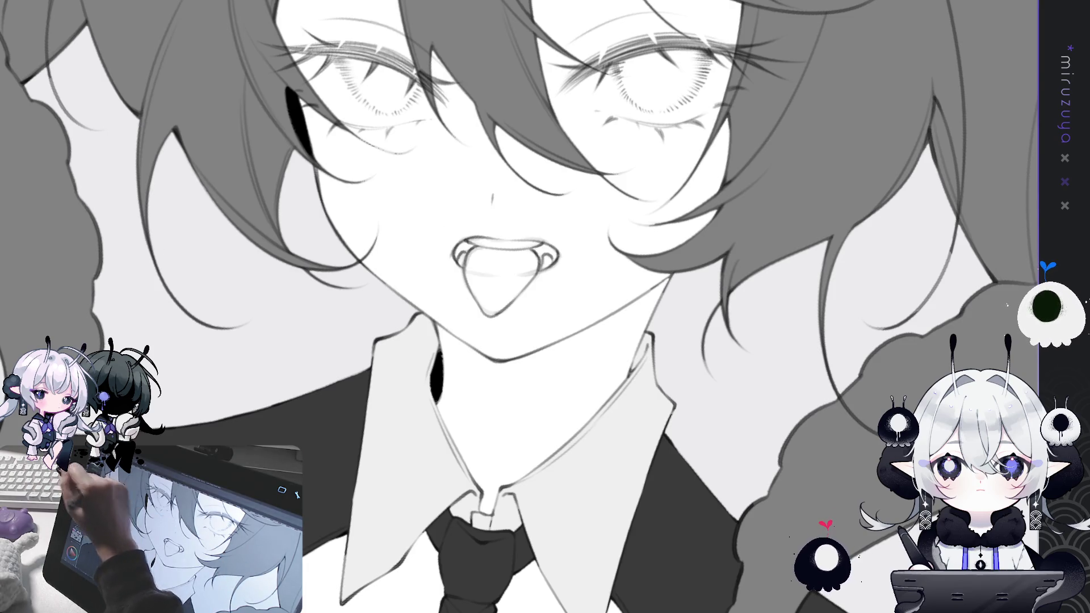
left_click_drag(536, 254, 554, 250)
left_click_drag(465, 245, 461, 255)
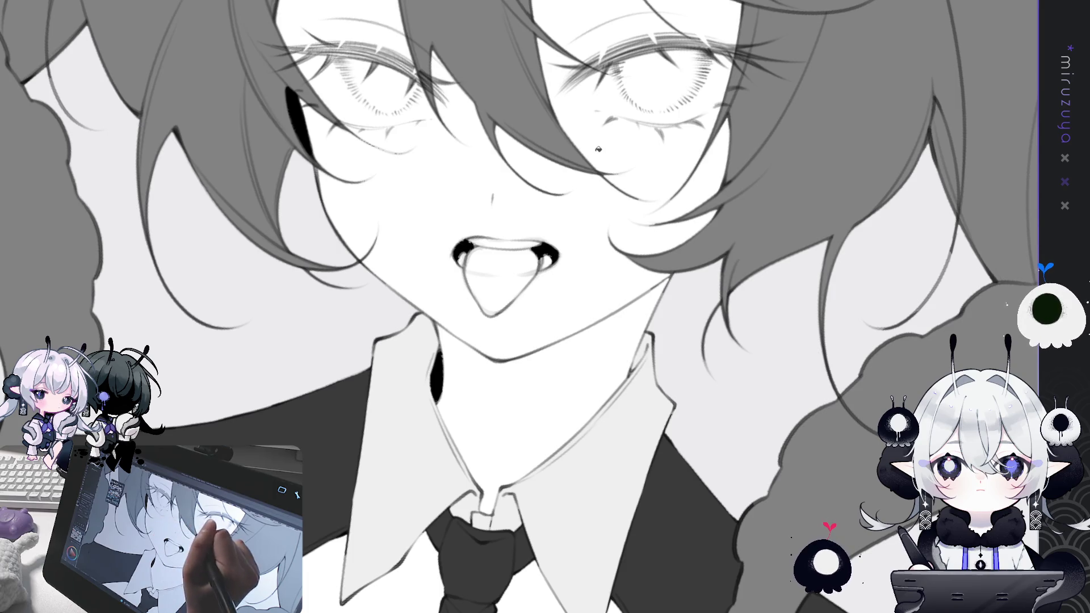
left_click_drag(540, 255, 552, 253)
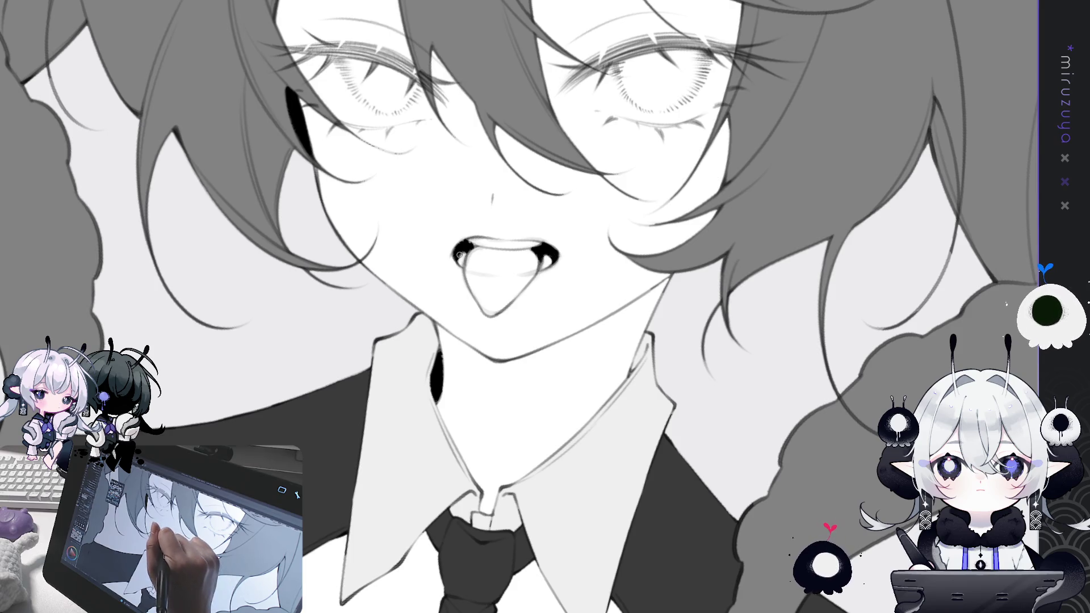
left_click_drag(474, 246, 593, 294)
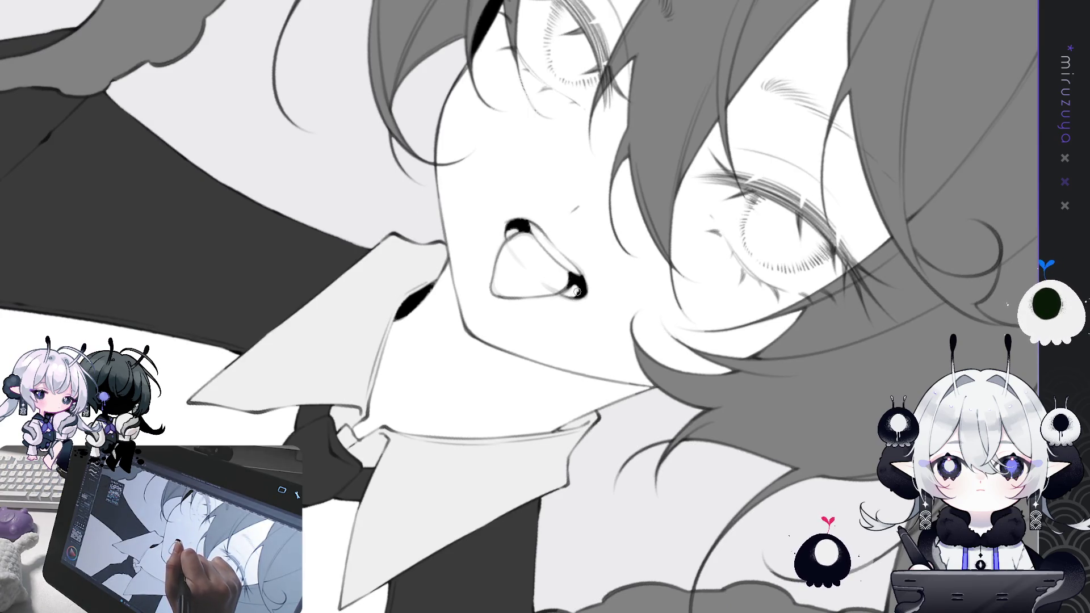
left_click_drag(566, 301, 464, 301)
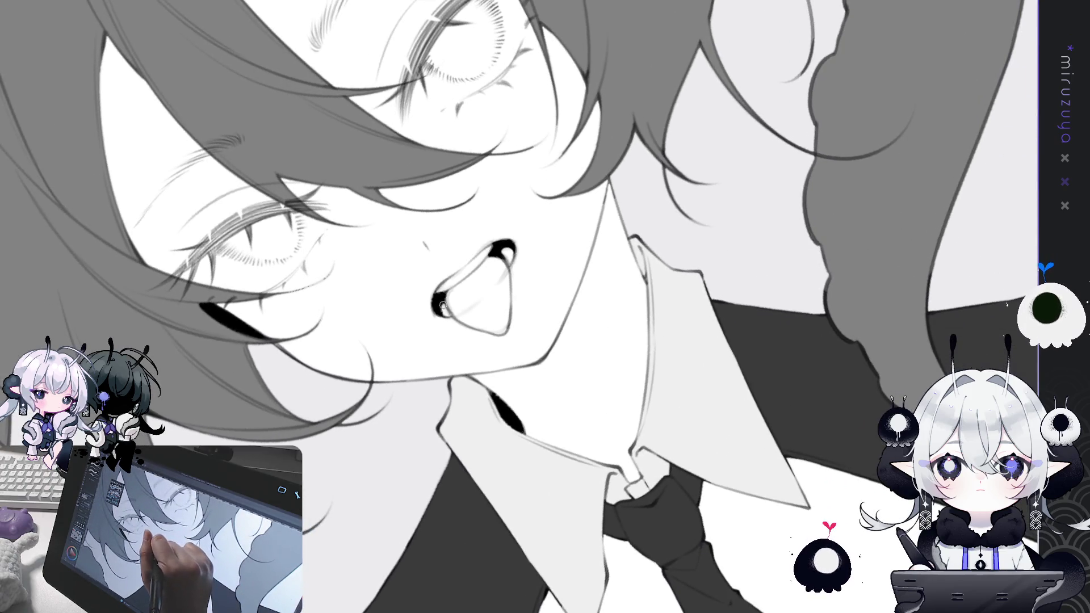
key("minus")
key("minus")
key("minus")
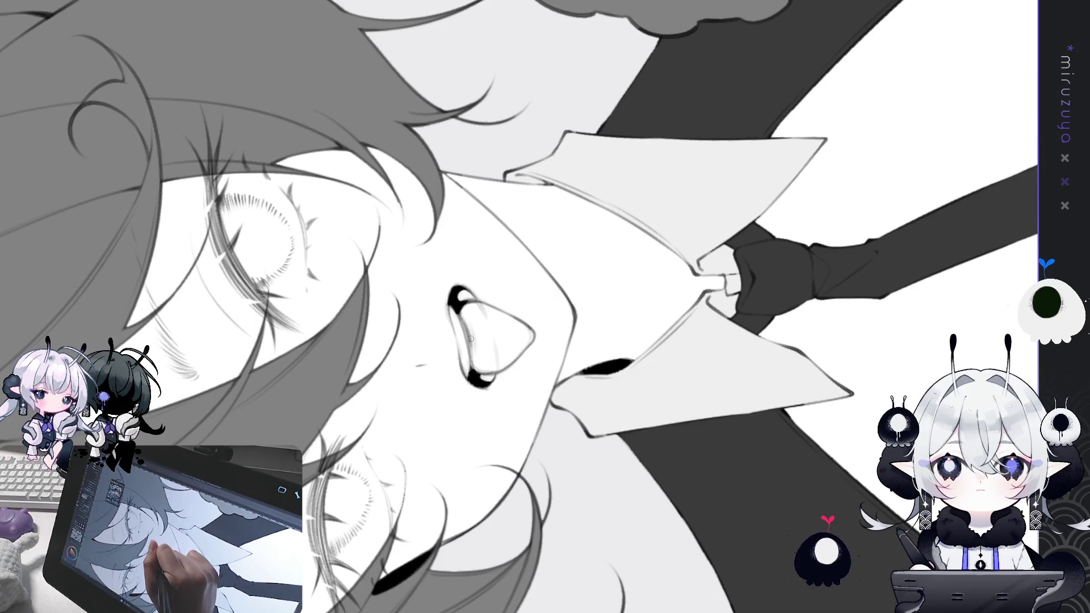
key("asciicircum")
key("asciicircum")
key("asciicircum")
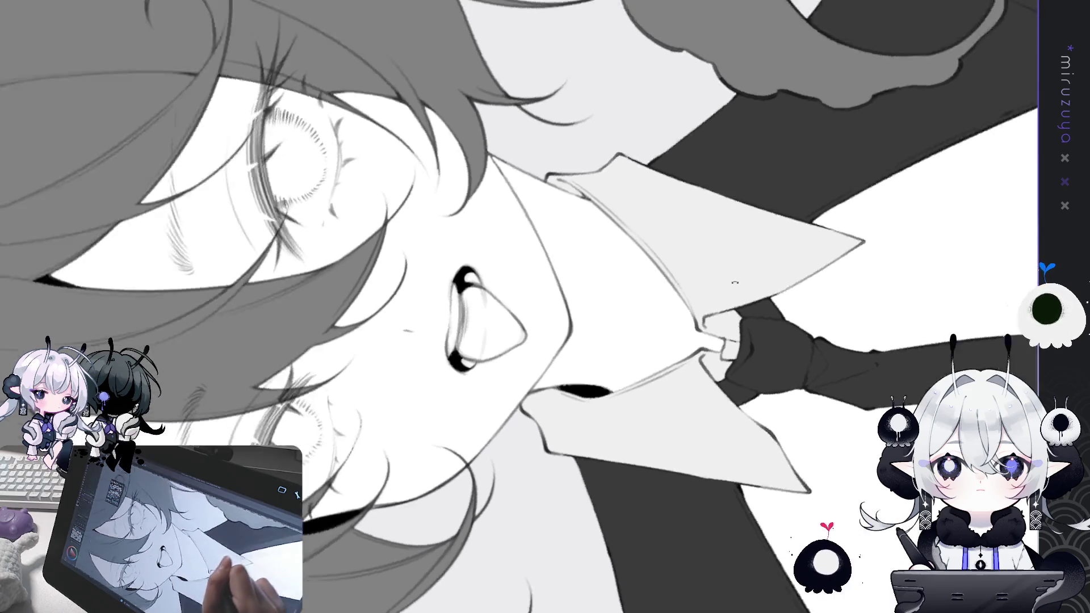
key("asciicircum")
key("asciicircum")
key("asciicircum")
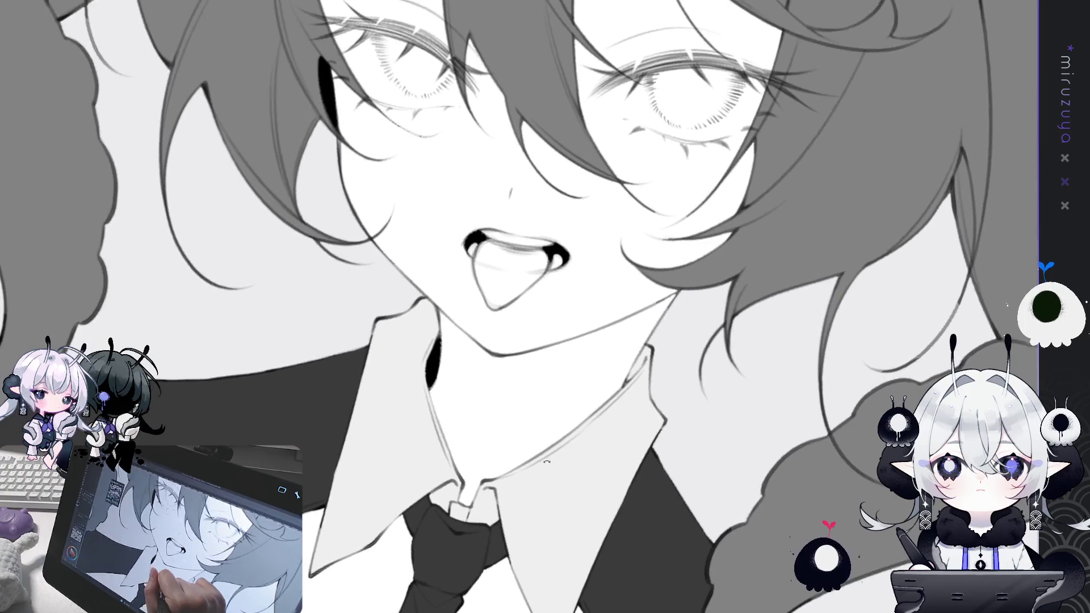
- Draw curved lines down the tongue's middle forming an almond mark, redrawing the right-side curve
key("asciicircum")
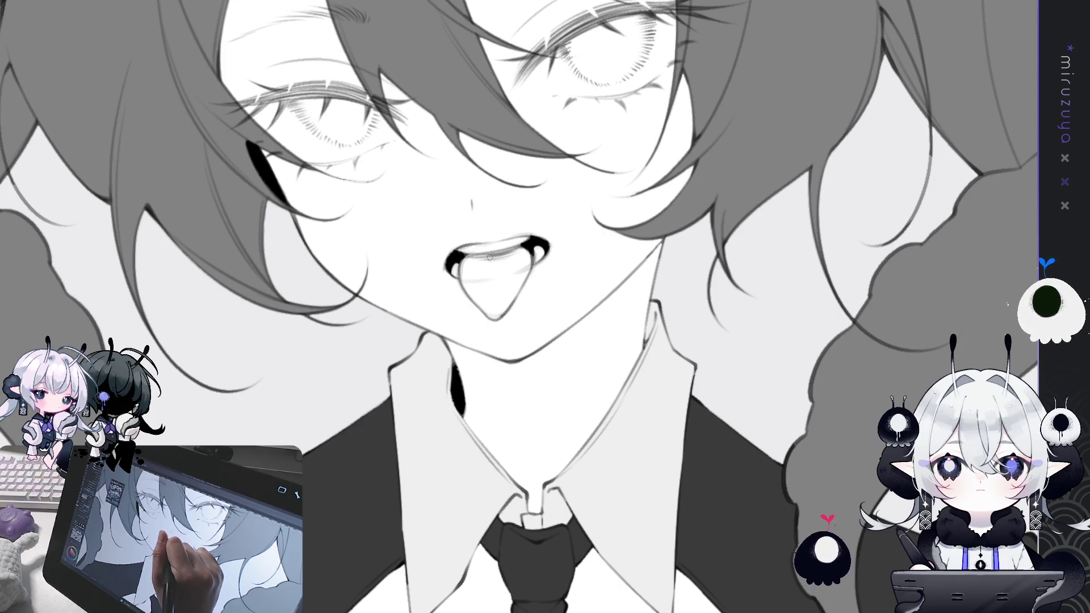
left_click_drag(489, 258, 494, 304)
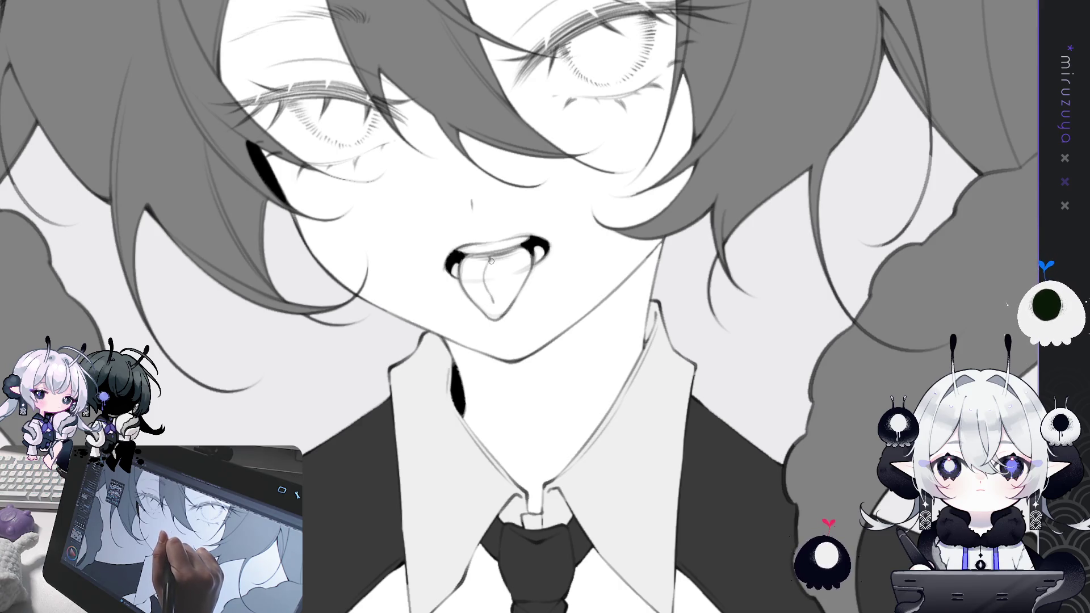
left_click_drag(491, 258, 497, 296)
left_click_drag(491, 259, 498, 290)
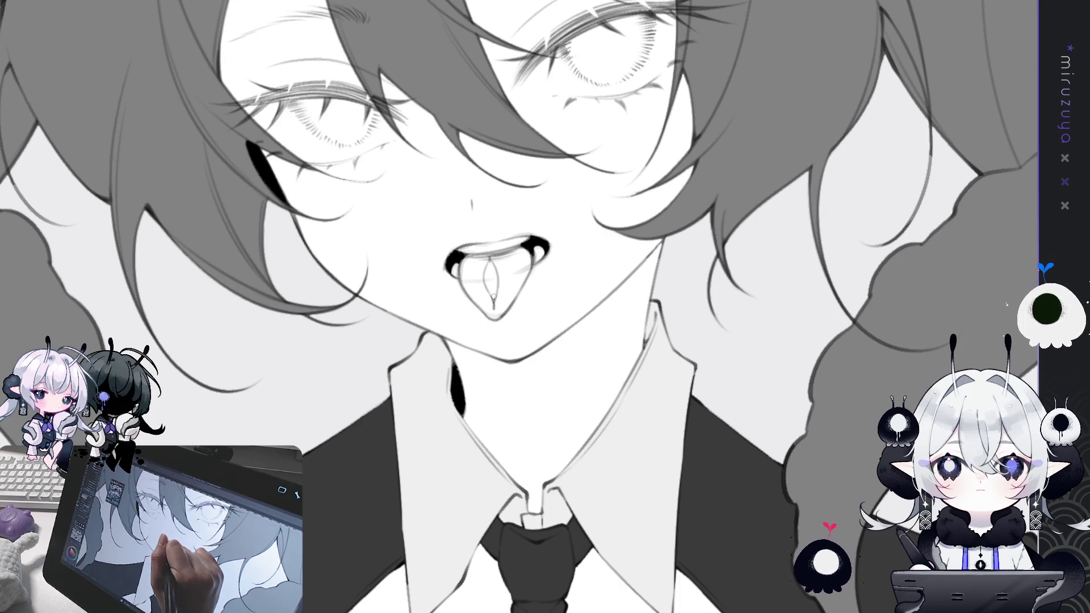
key("ctrl+z")
left_click_drag(491, 260, 498, 280)
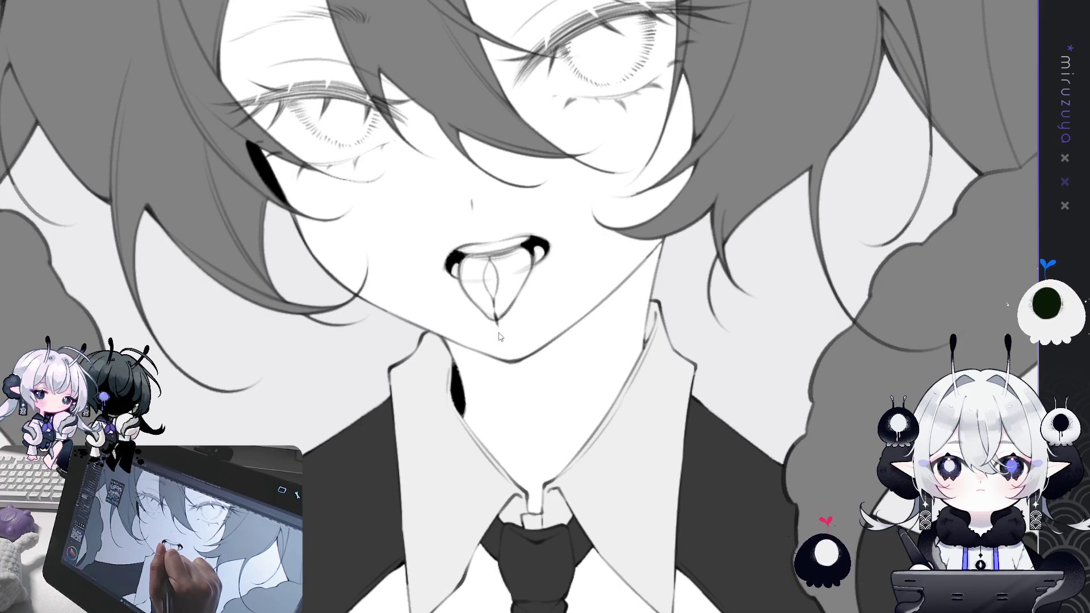
- Paint a thin drool strand running from the tongue tip toward the collar
key("minus")
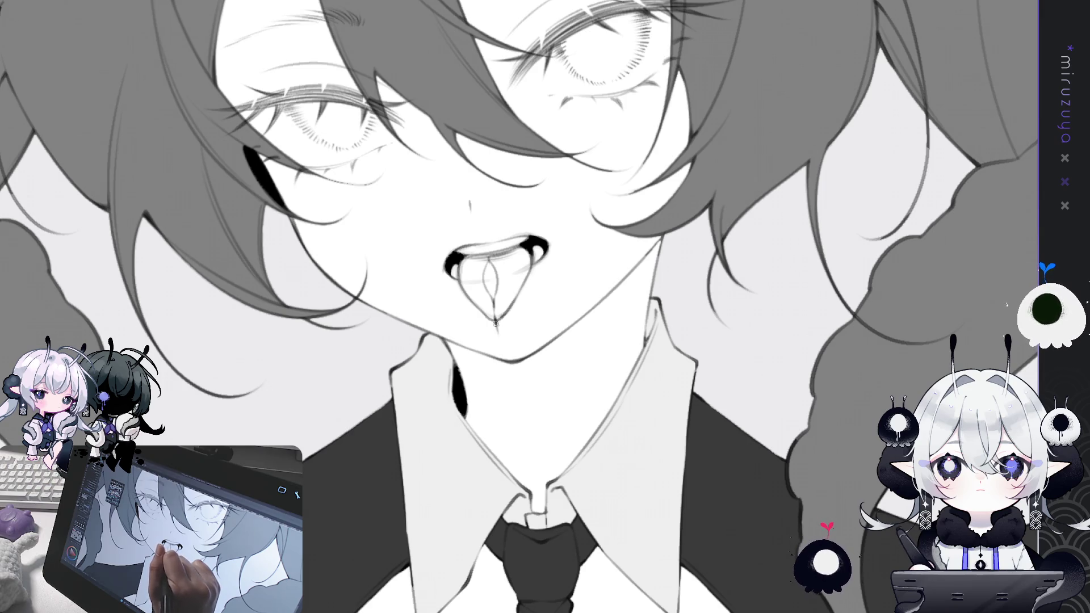
left_click_drag(496, 325, 507, 392)
left_click_drag(496, 321, 505, 405)
key("ctrl+z")
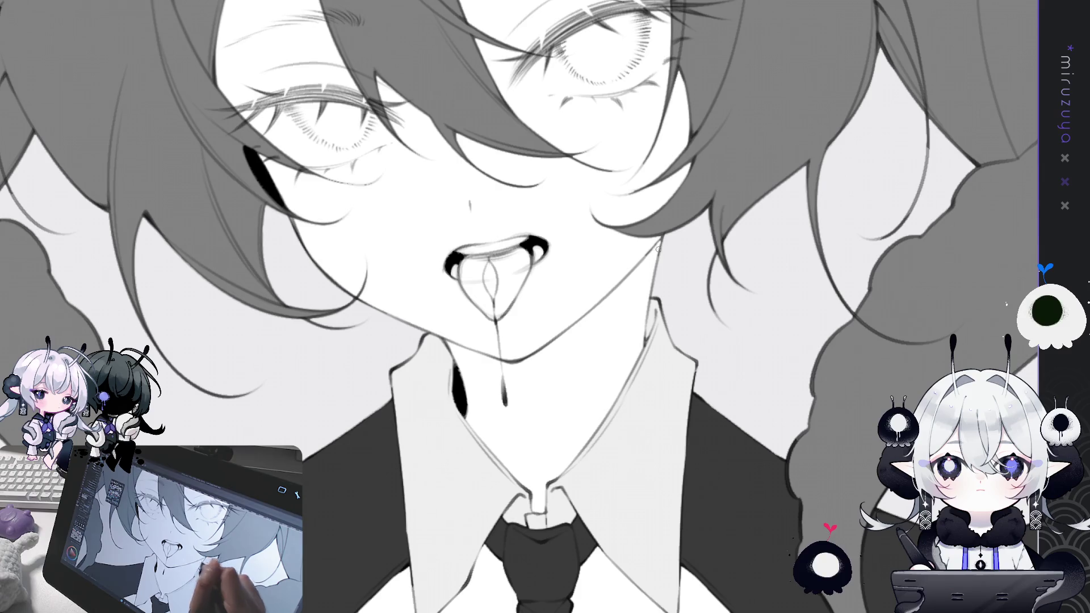
scroll(545, 307, "down", 5)
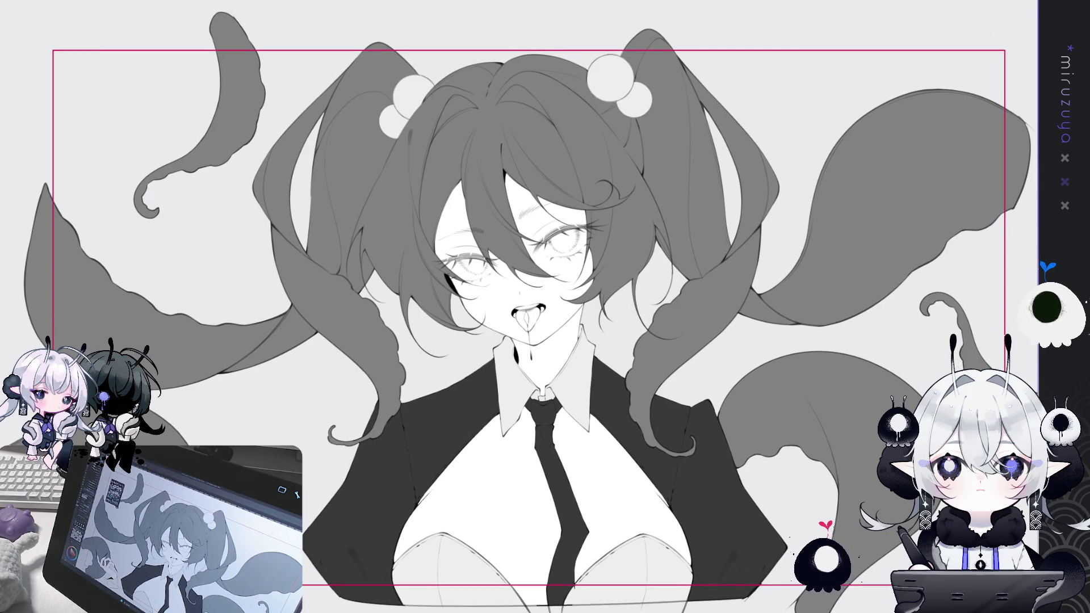
- Draw small dark marks at the mouth's right corner beside the drool, then view the full illustration
scroll(511, 320, "up", 5)
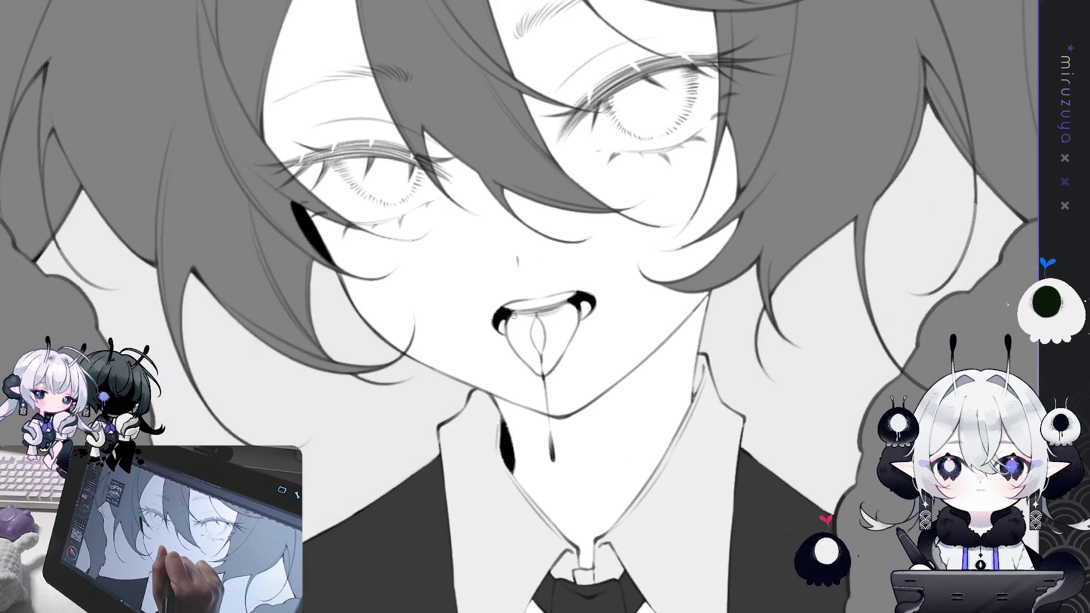
mouse_move(575, 299)
left_mouse_down()
mouse_move(567, 307)
mouse_move(577, 313)
left_mouse_up()
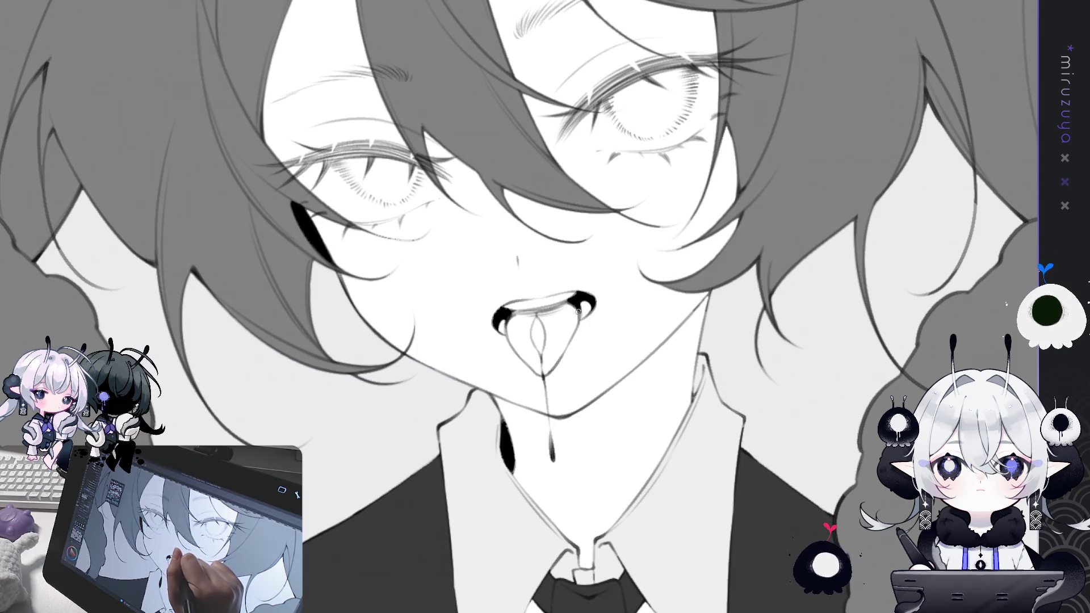
key("ctrl+0")
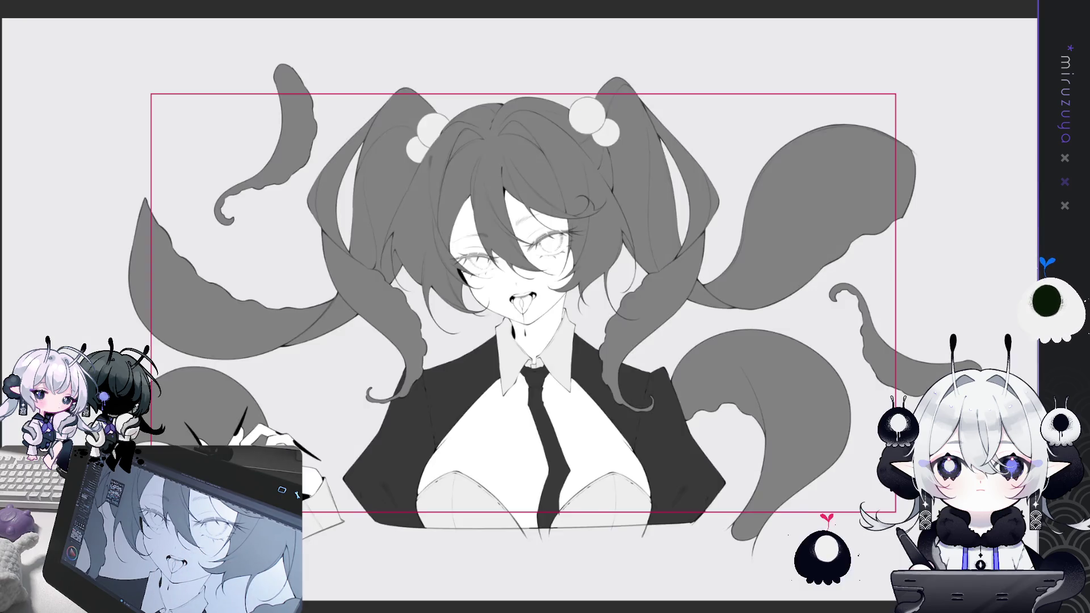
scroll(561, 288, "up", 6)
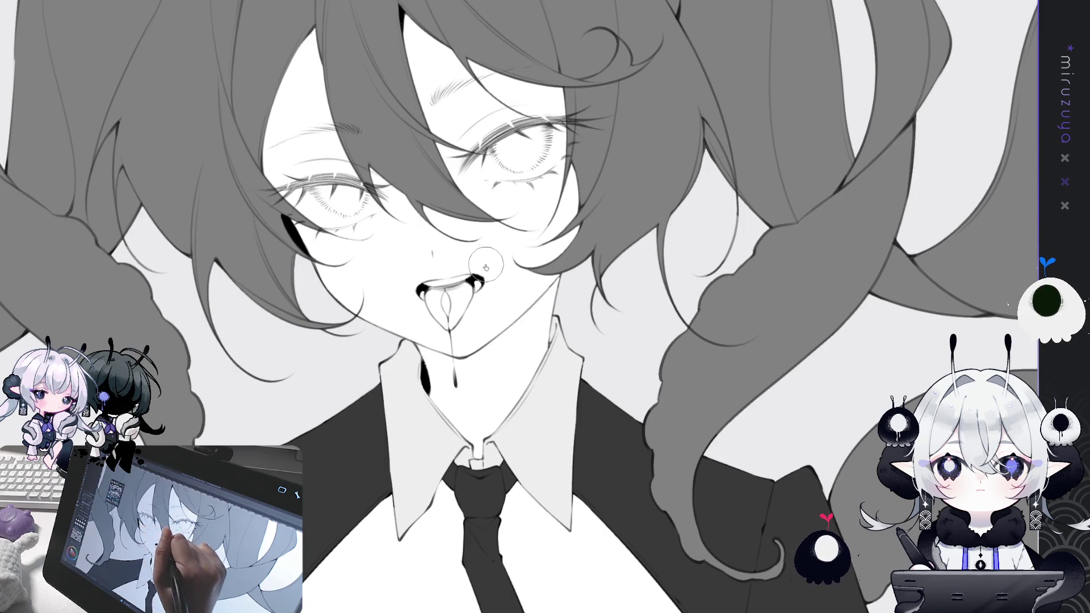
key("ctrl+minus")
key("ctrl+minus")
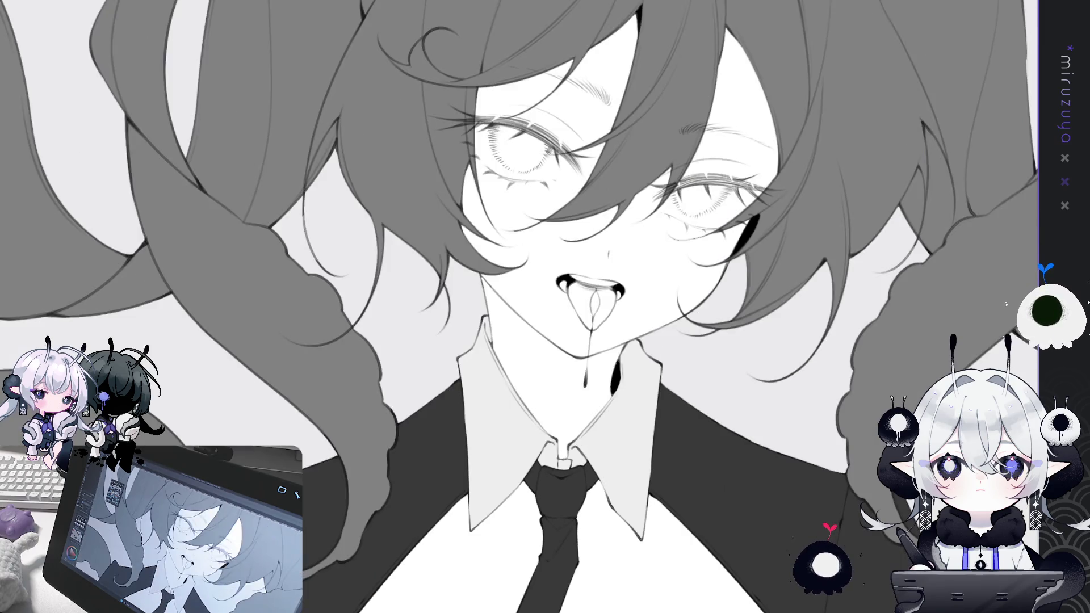
key("ctrl+0")
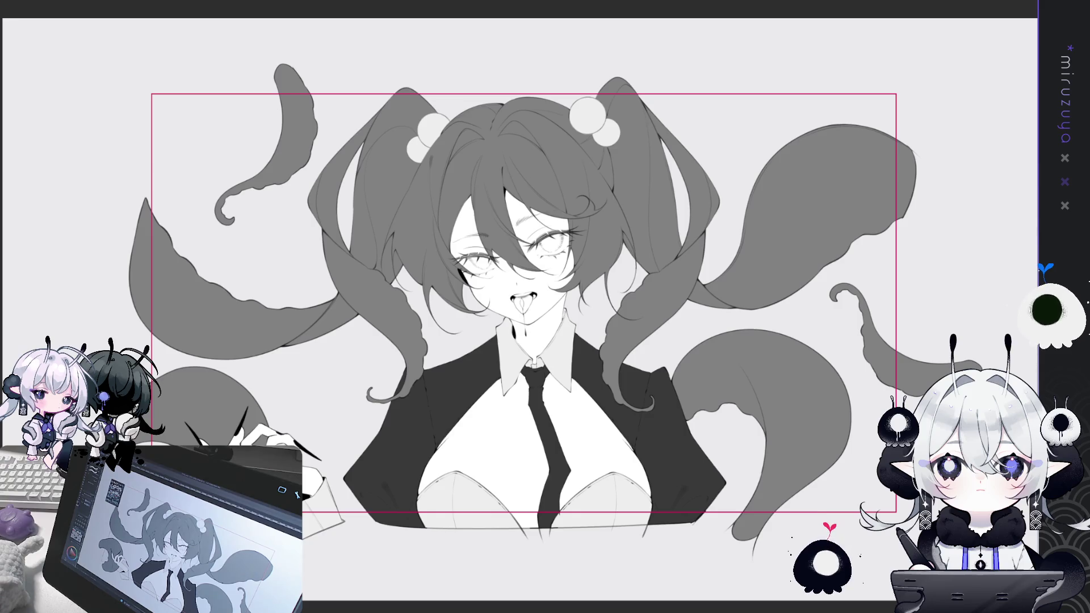
- Select the entire canvas, then deselect and recentre the zoomed view on the face and neck
key("ctrl+a")
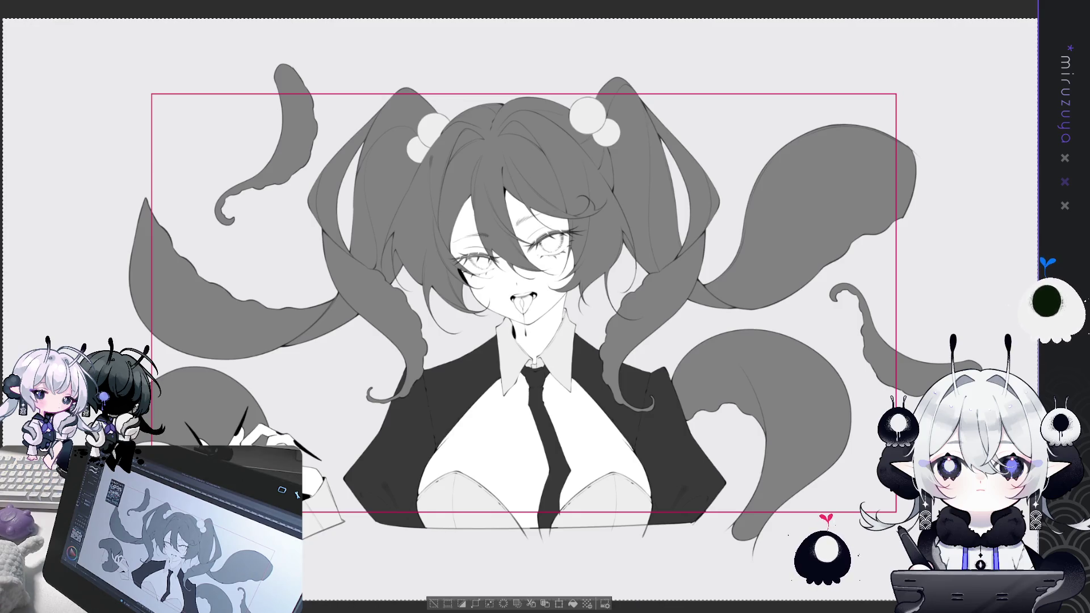
key("ctrl+plus")
key("ctrl+plus")
key("ctrl+plus")
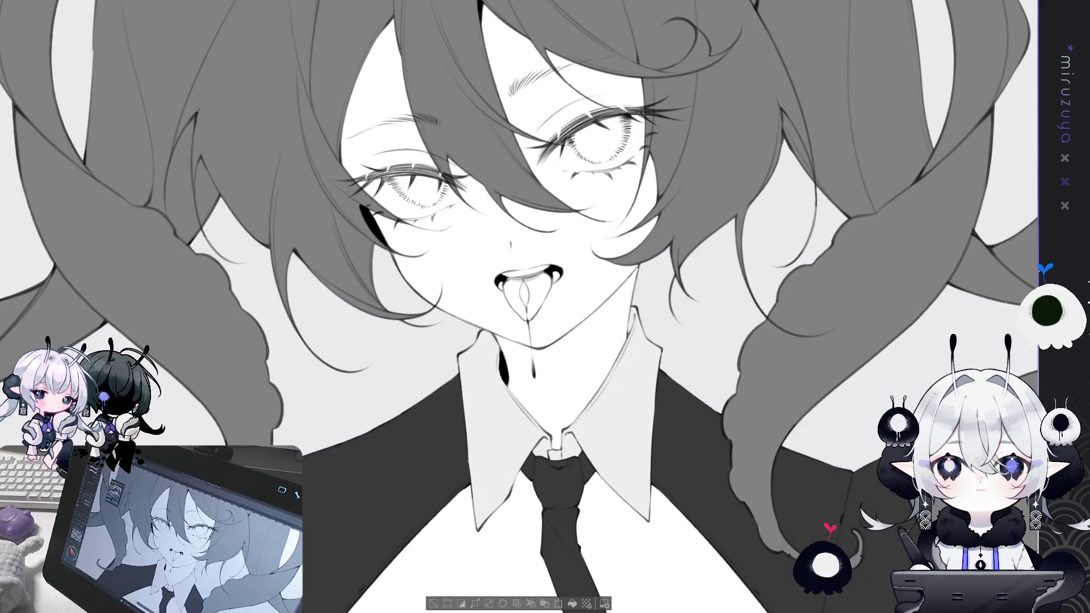
left_click_drag(544, 306, 446, 369)
key("ctrl+d")
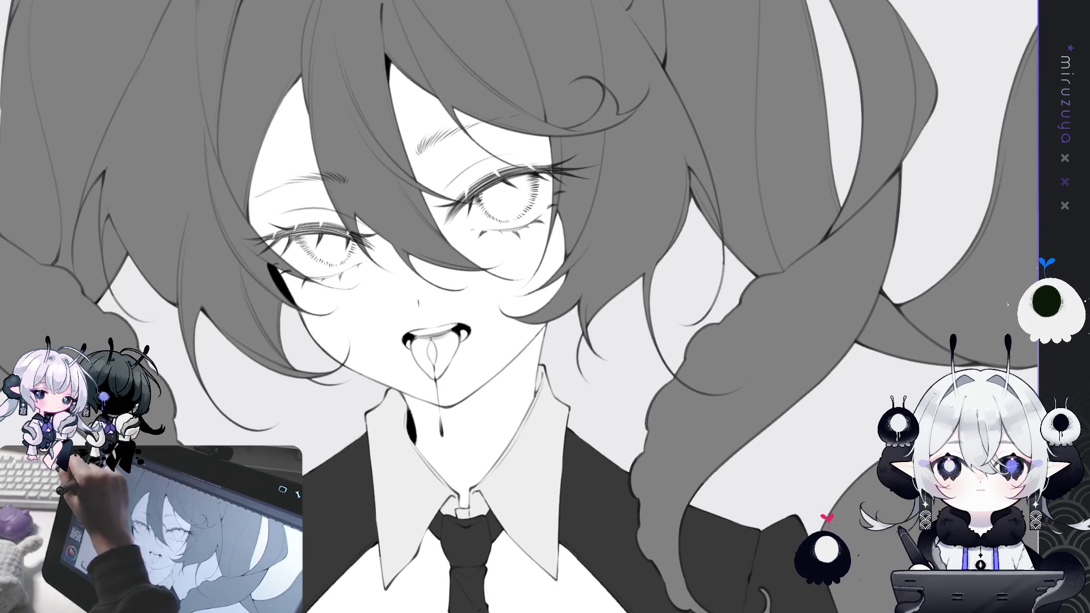
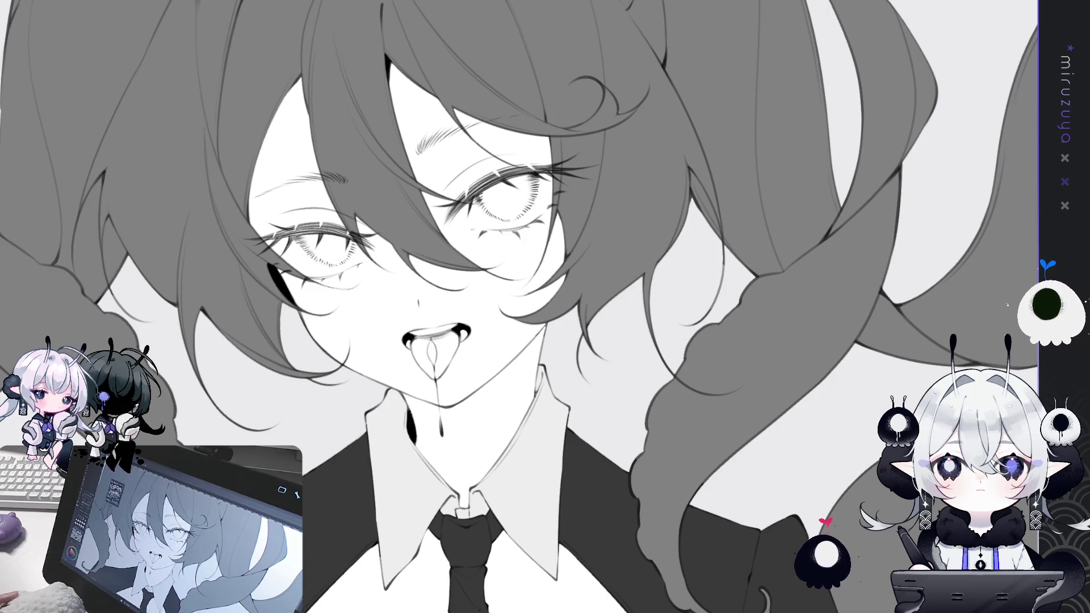
- Fit the whole twin-tailed girl illustration in the window with Ctrl+0
key("ctrl+0")
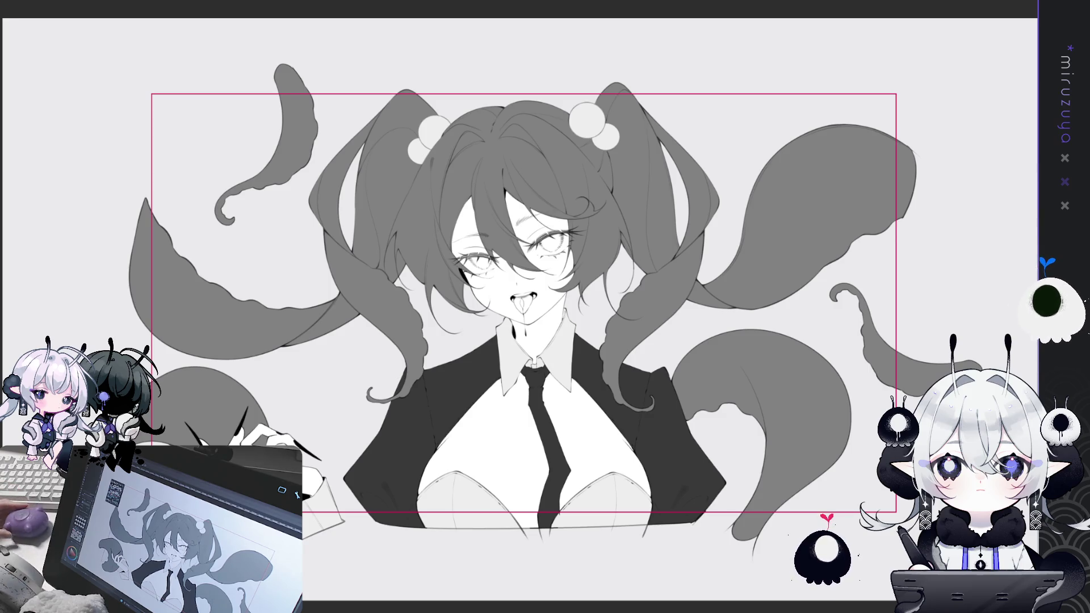
- Lasso the girl's head and rotate it slightly clockwise, then deselect
key("ctrl+plus")
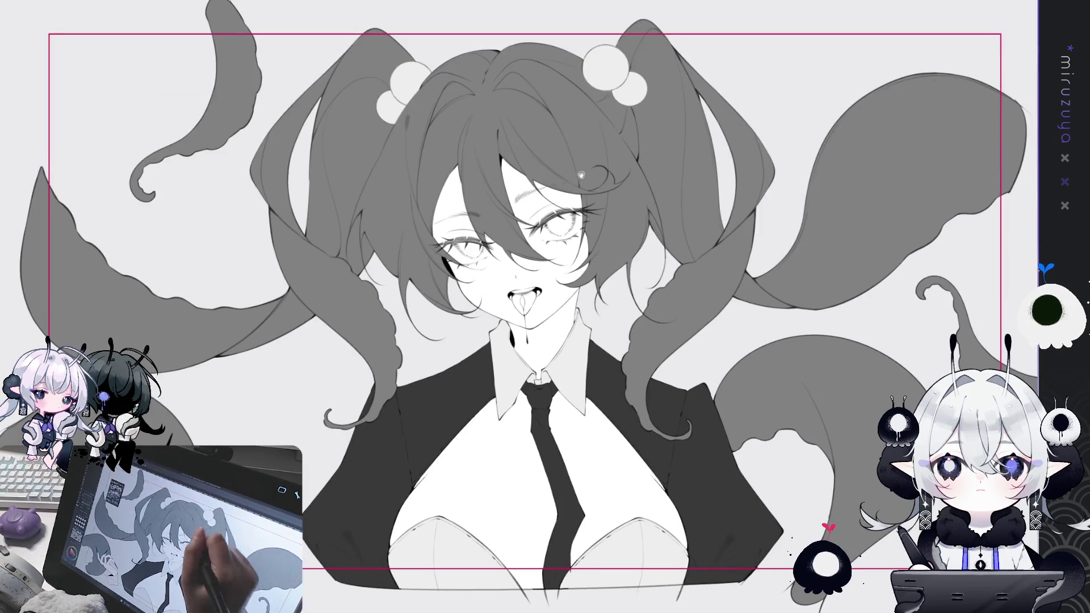
key("ctrl+plus")
left_click_drag(542, 208, 413, 238)
left_click_drag(482, 210, 570, 219)
key("ctrl+t")
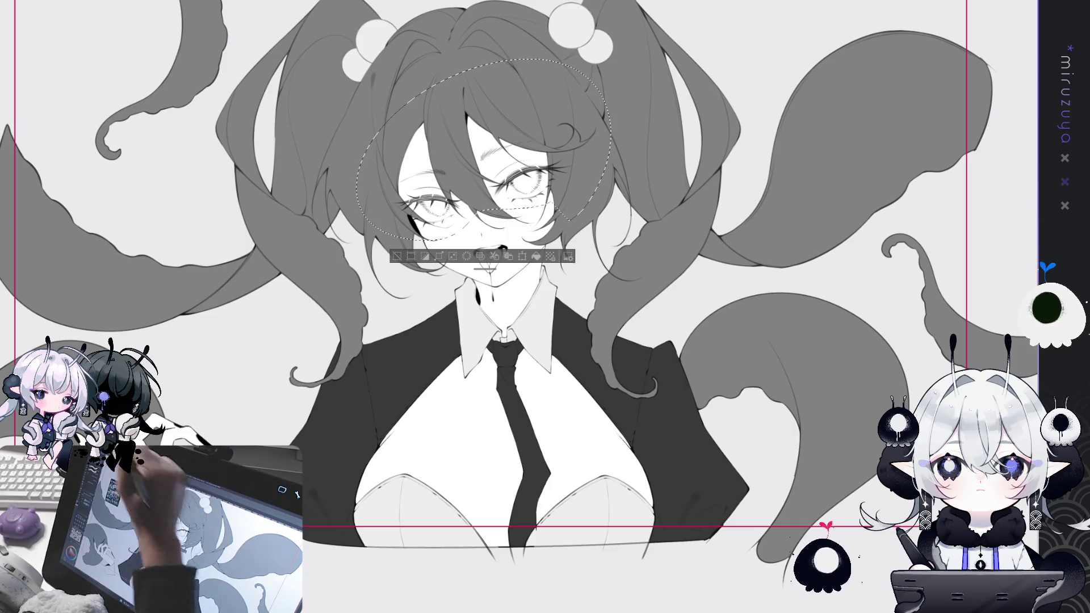
left_click_drag(607, 40, 620, 50)
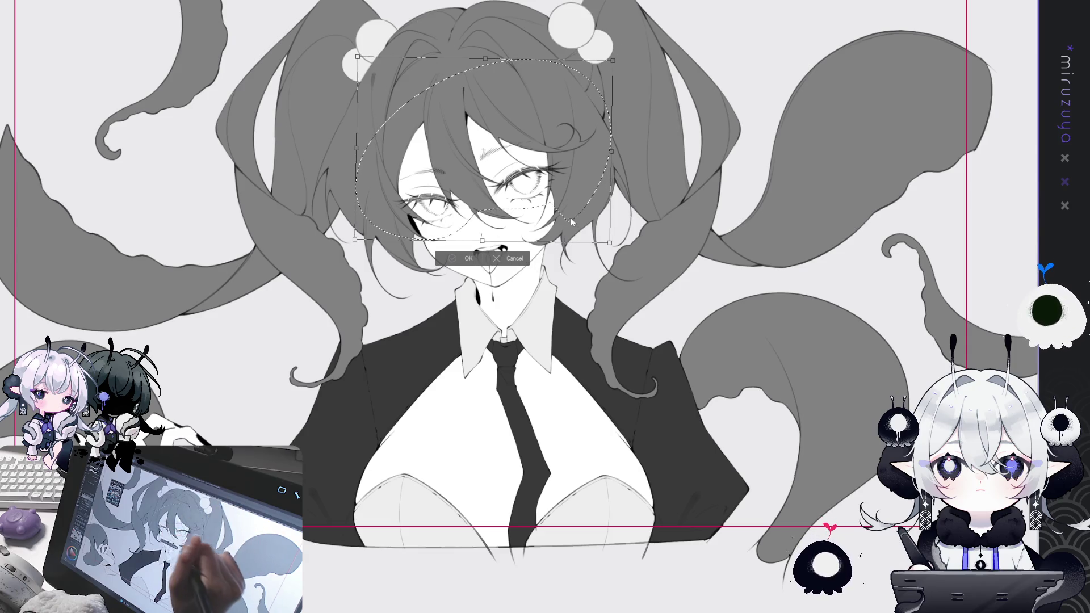
left_click(466, 258)
key("ctrl+d")
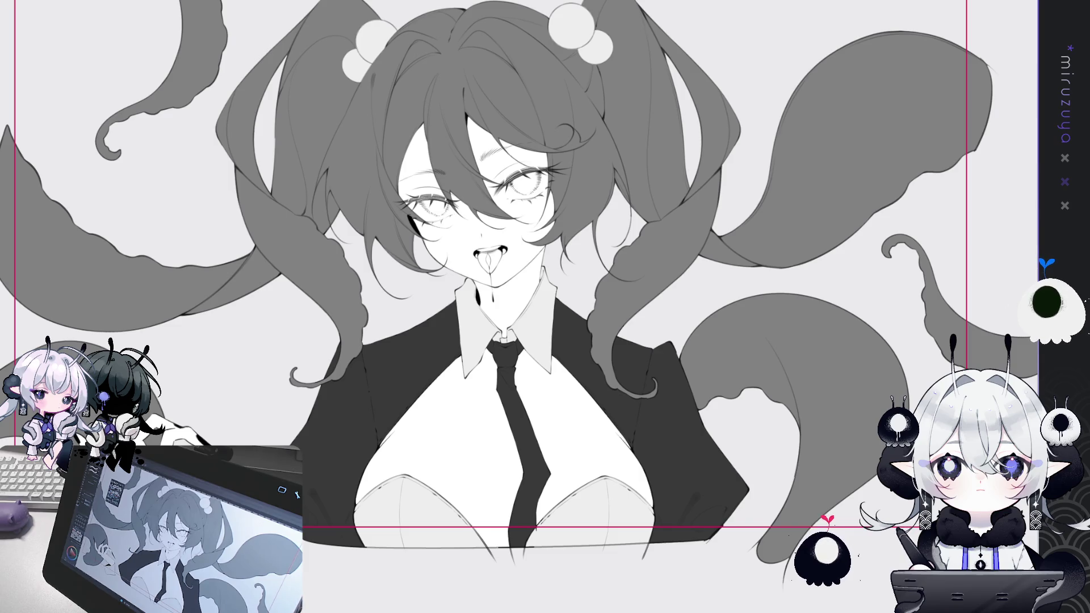
key("ctrl+0")
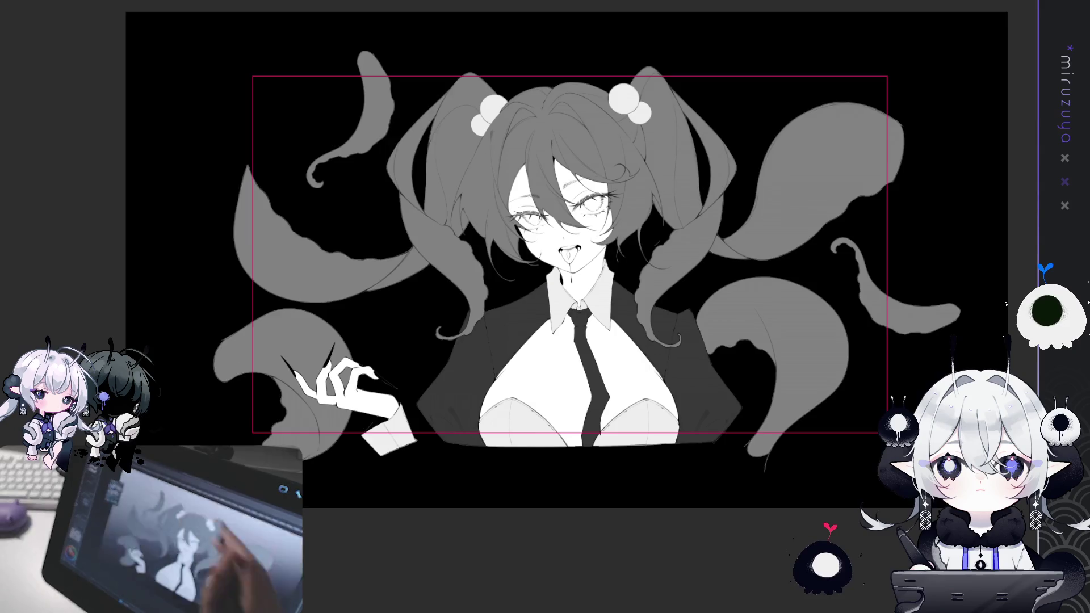
- Zoom in and pan so the girl's face, tie and jacket fill the view
key("ctrl+plus")
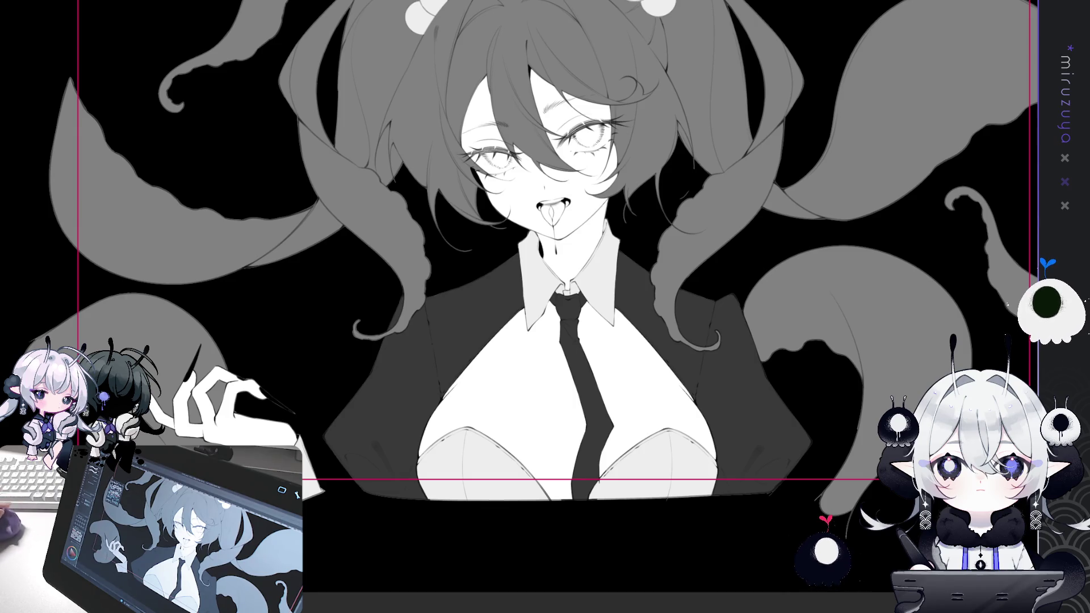
key("ctrl+z")
key("ctrl+y")
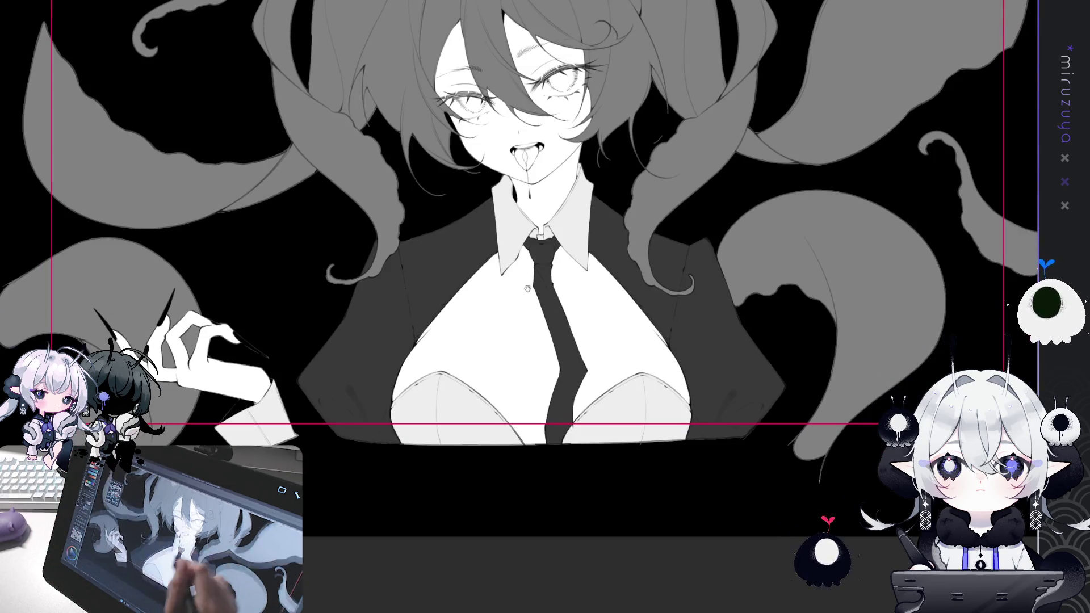
mouse_move(556, 514)
left_mouse_down()
mouse_move(528, 457)
mouse_move(533, 517)
left_mouse_up()
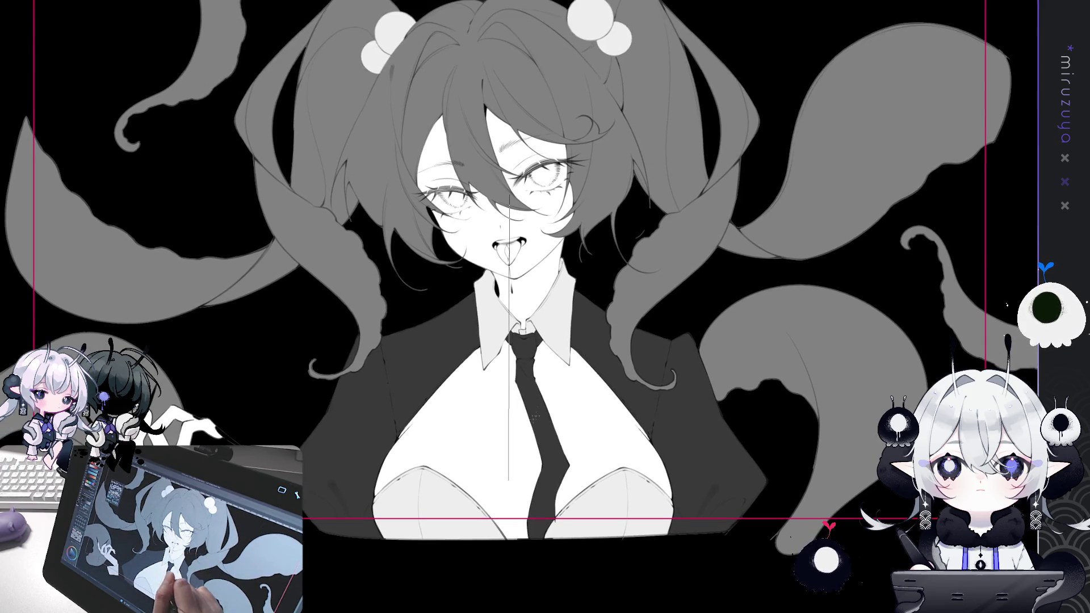
- Undo a stray gradient, then shade the selected jacket black-to-grey with vertical gradients
left_click_drag(533, 419, 537, 412)
key("ctrl+z")
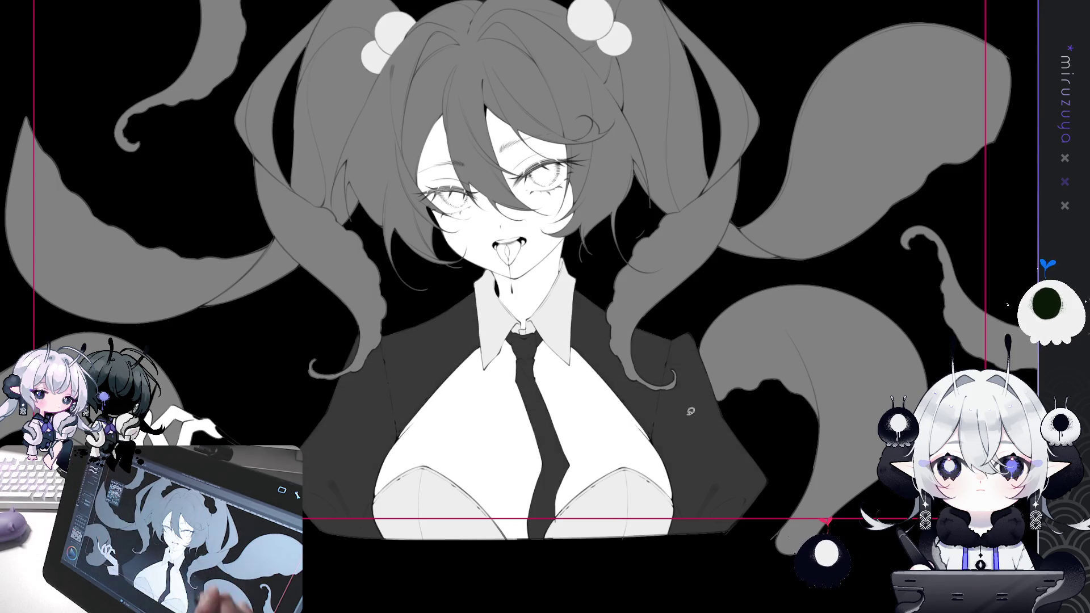
left_click_drag(285, 293, 214, 443)
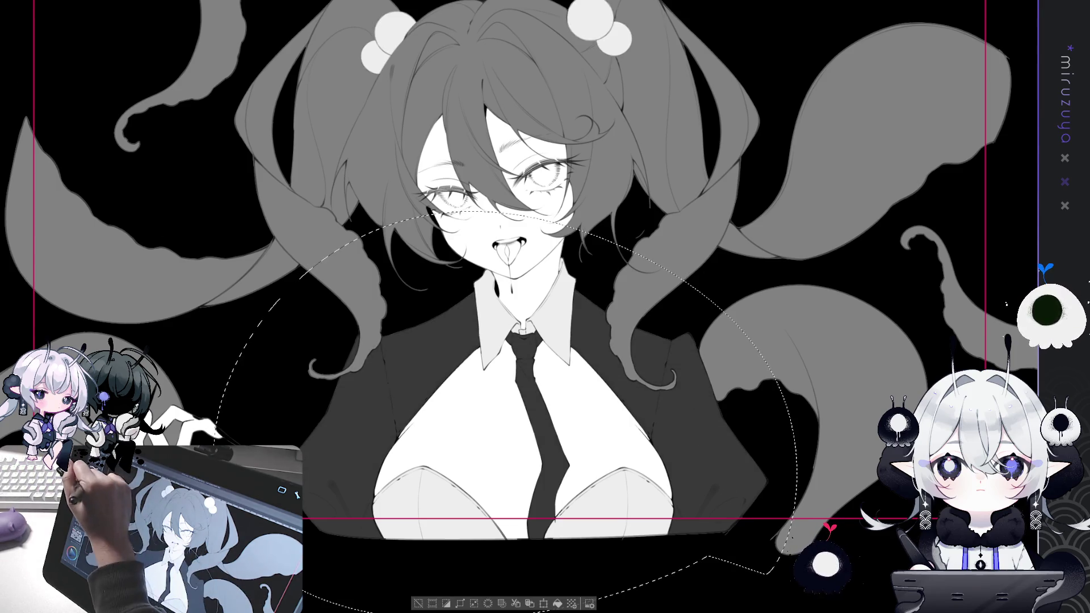
left_click_drag(534, 328, 535, 482)
left_click_drag(522, 281, 529, 504)
left_click_drag(516, 255, 522, 505)
key("ctrl+d")
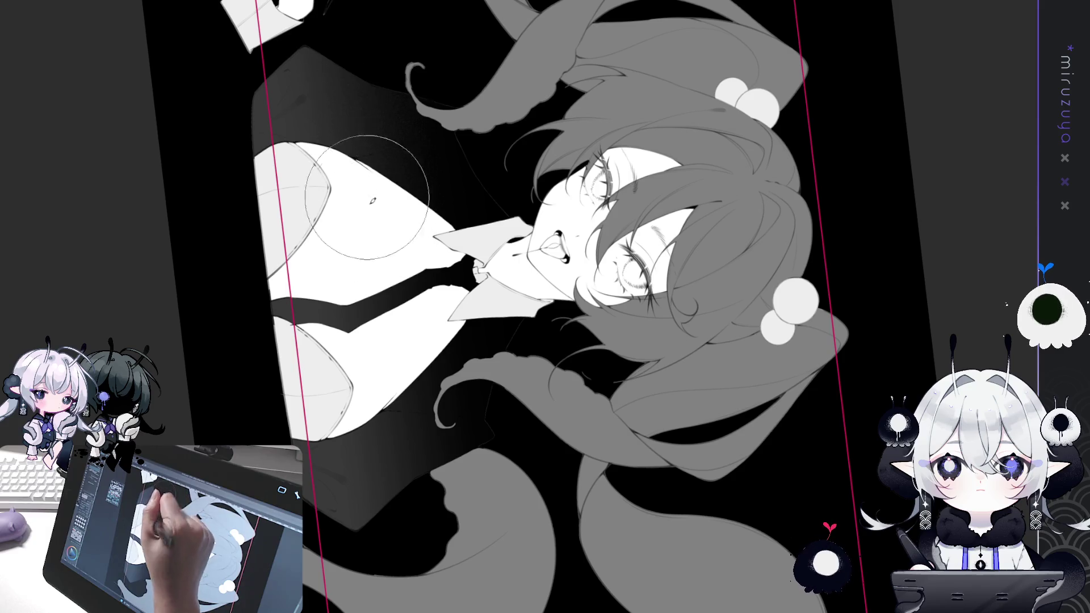
- Zoom in and back out around the girl's face, hair and collar
key("ctrl+plus")
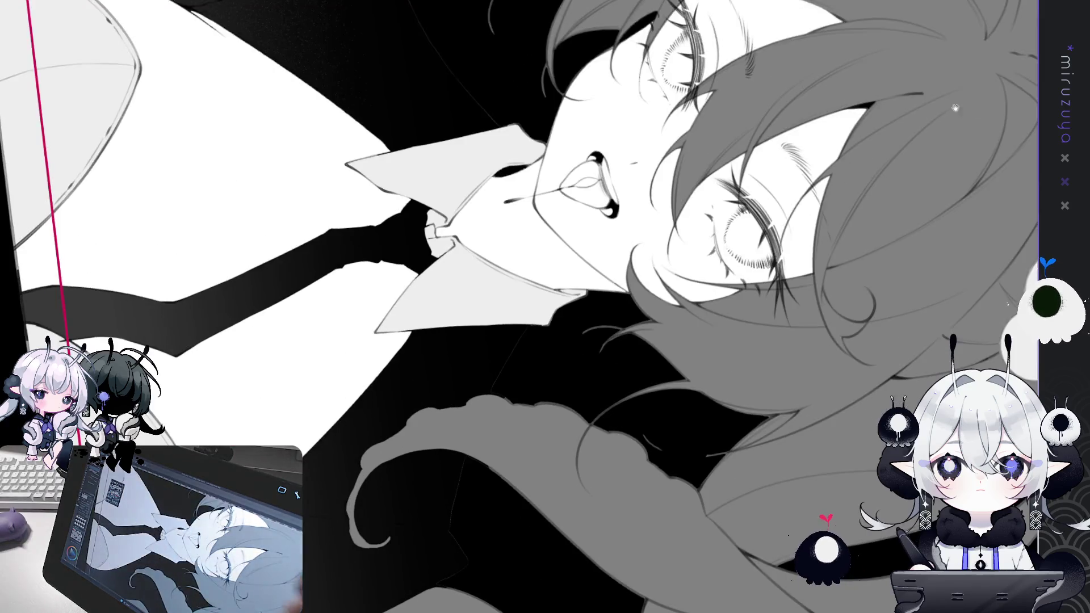
key("ctrl+plus")
key("ctrl+plus")
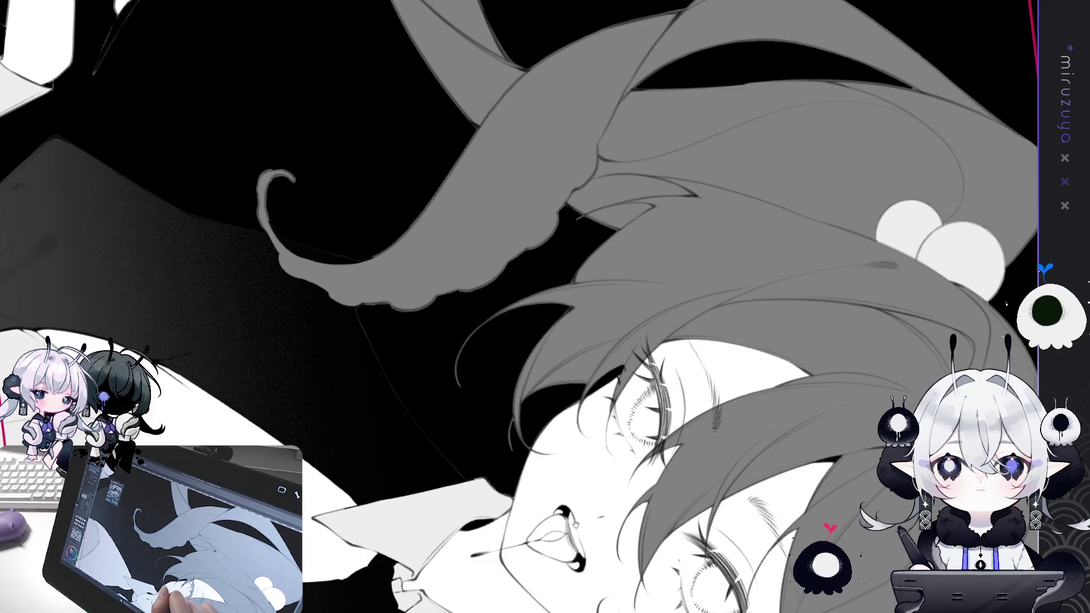
key("ctrl+minus")
scroll(519, 307, "down", 3)
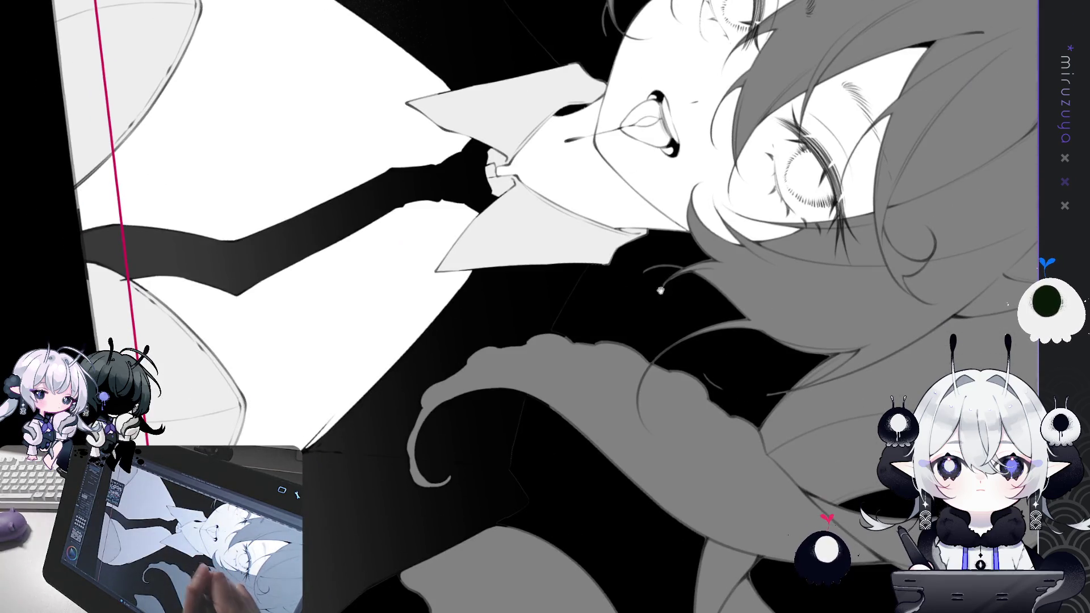
key("ctrl+minus")
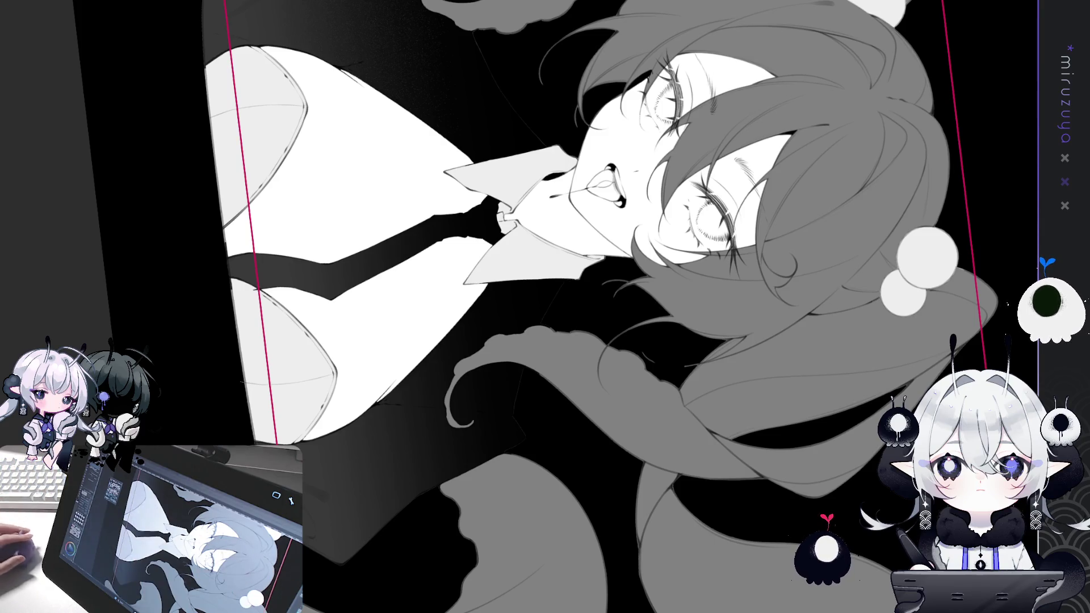
- Pan across the jacket, tentacles and hair buns to review the artwork
left_click_drag(545, 307, 584, 380)
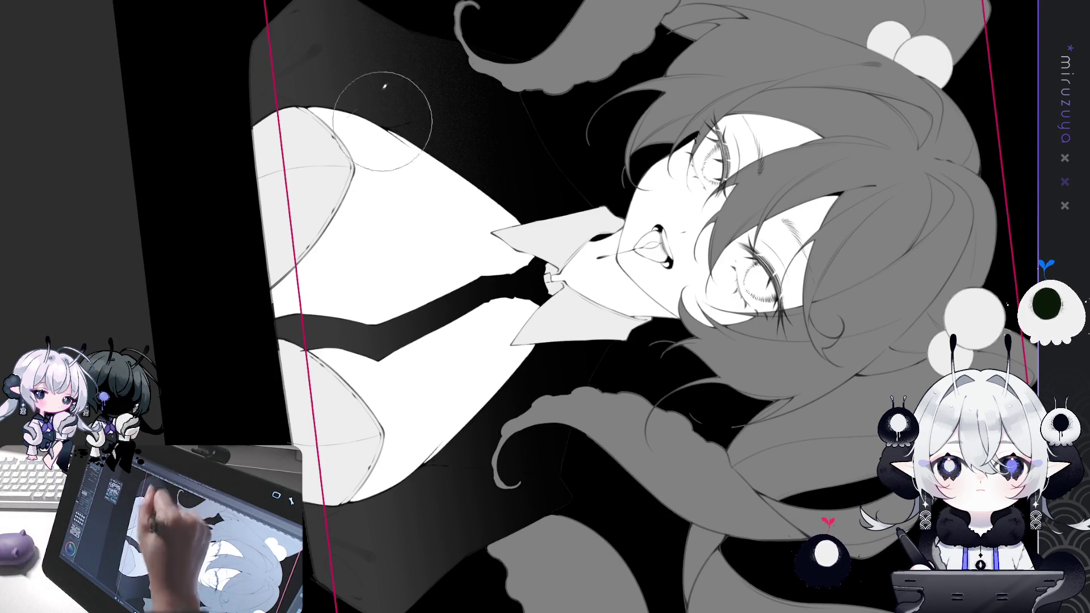
left_click_drag(384, 152, 406, 286)
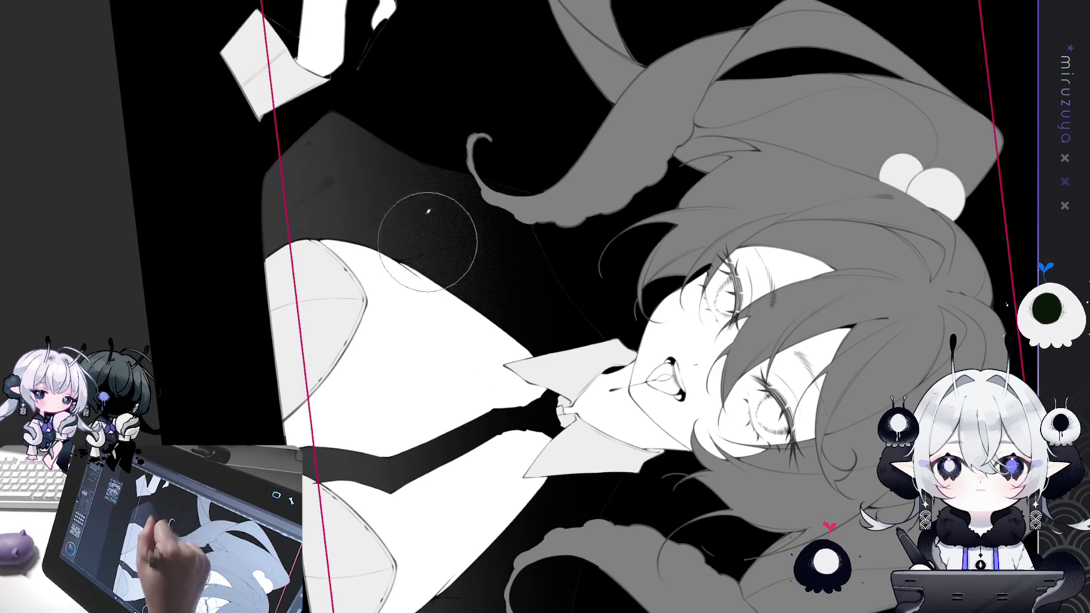
left_click_drag(417, 318, 583, 56)
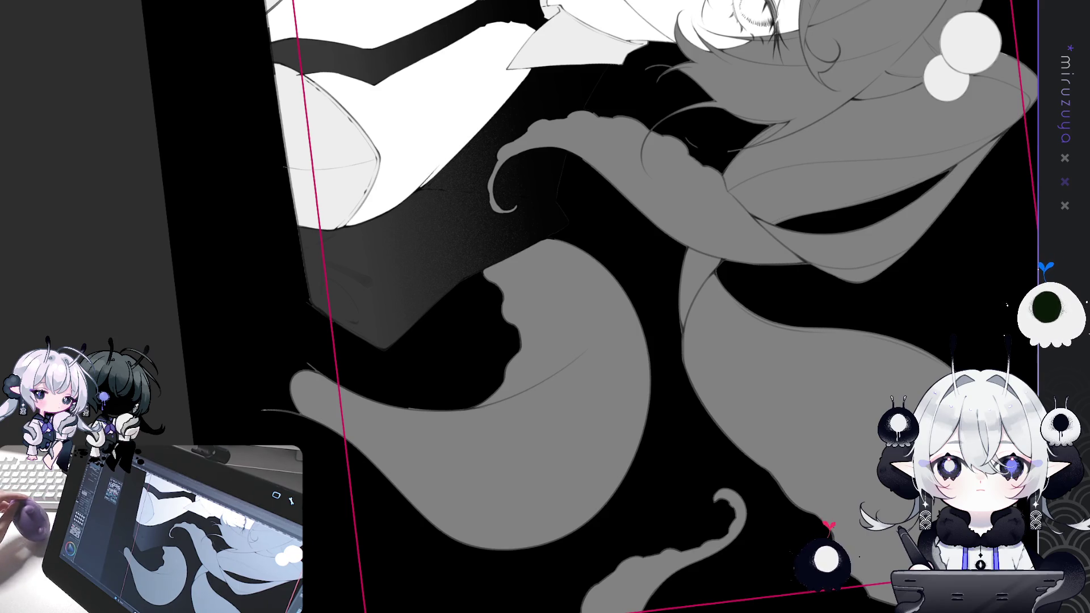
key("ctrl+0")
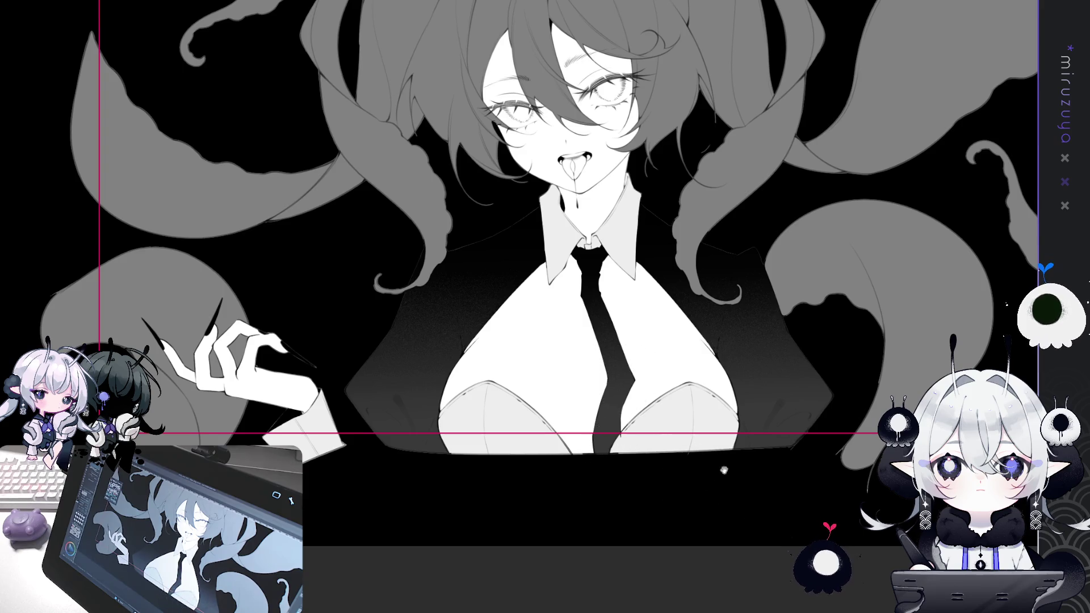
left_click_drag(787, 534, 793, 539)
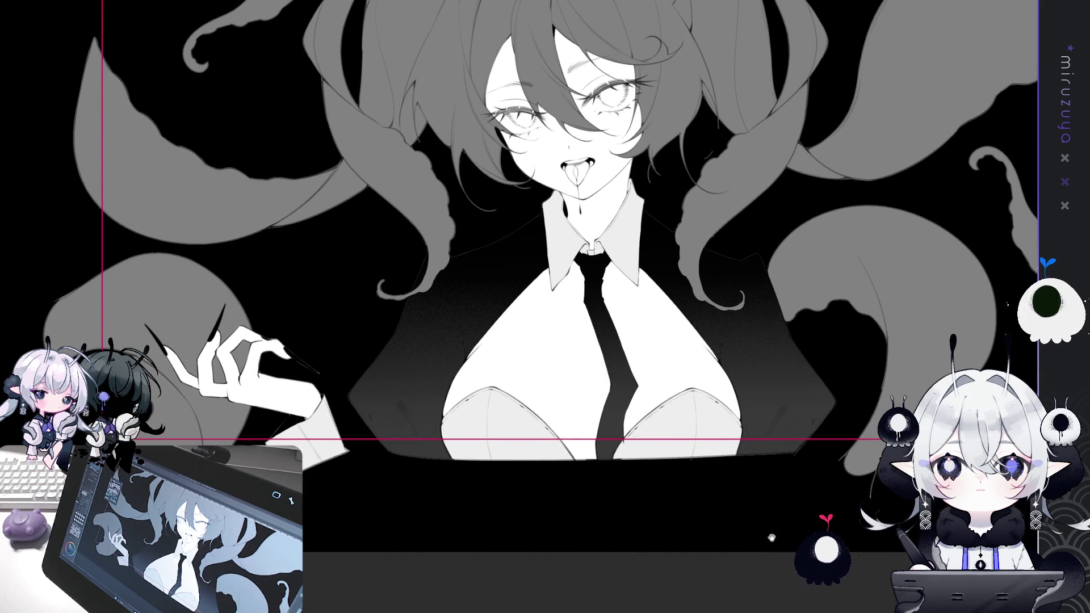
left_click_drag(800, 437, 781, 537)
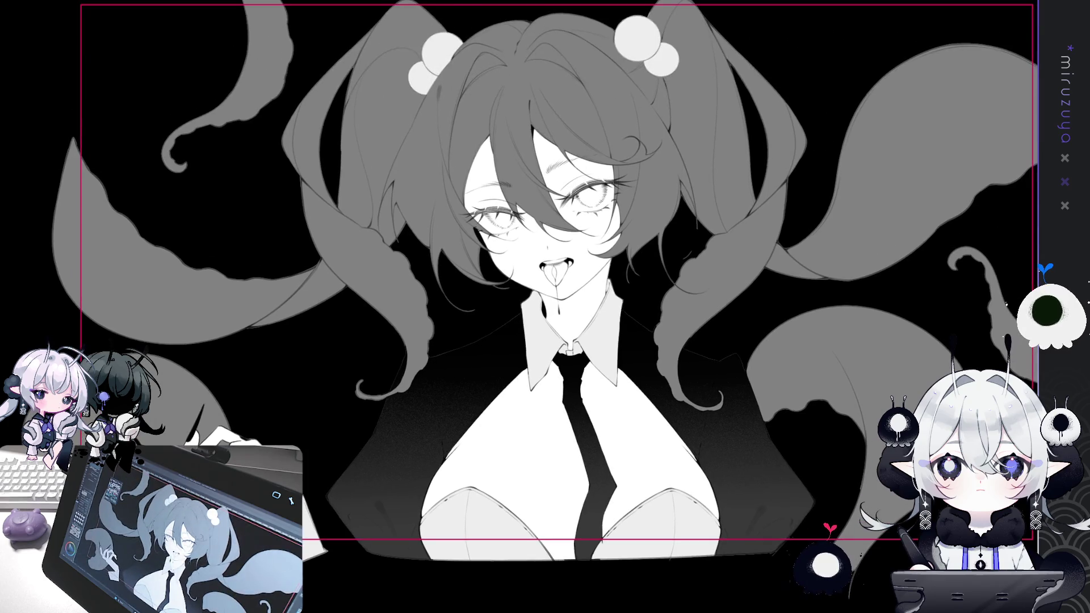
scroll(545, 284, "down", 5)
scroll(568, 227, "up", 8)
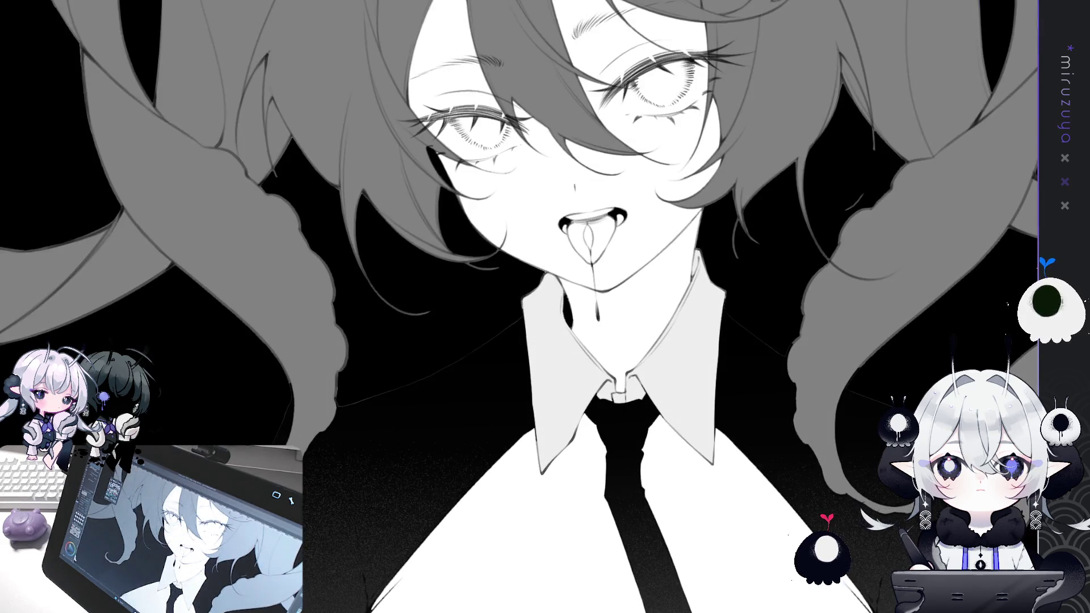
scroll(545, 284, "down", 3)
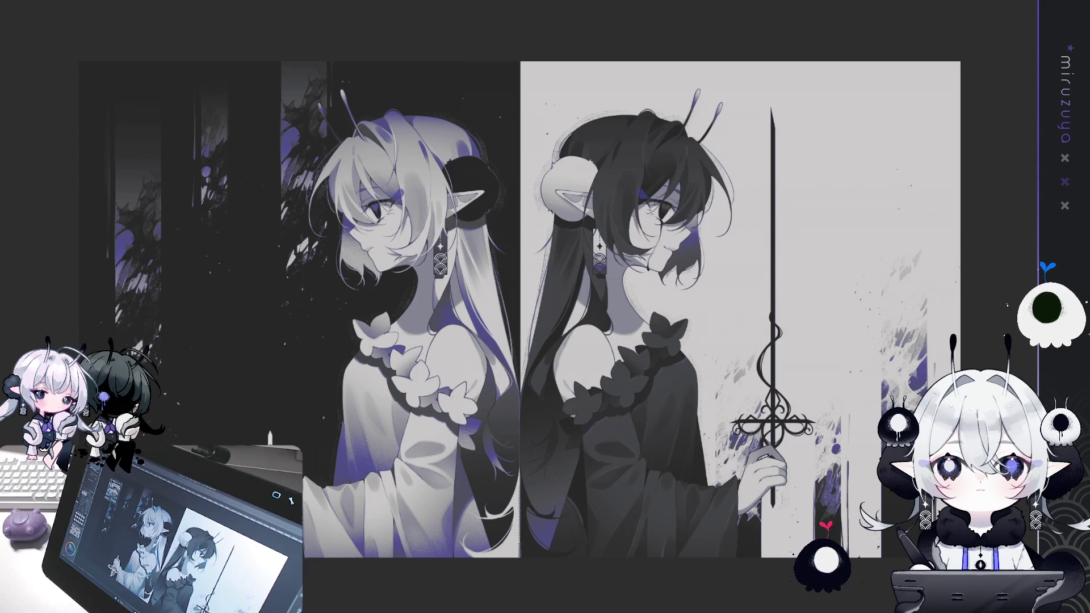
- Return to the tentacle-girl canvas, preview purple and teal tints, then revert to greyscale
key("alt+Tab")
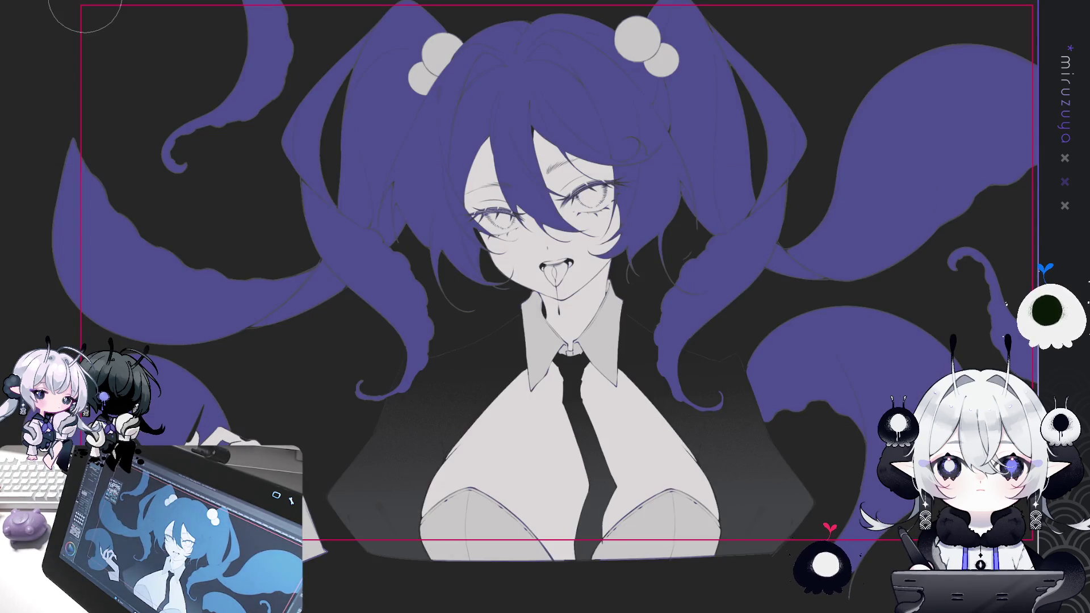
key("g")
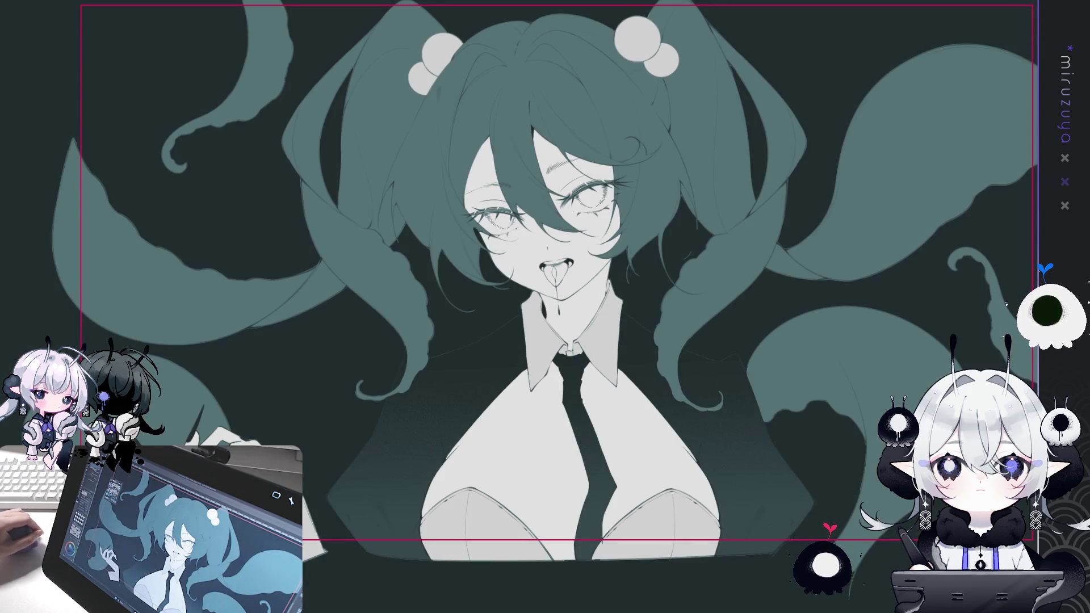
key("ctrl+u")
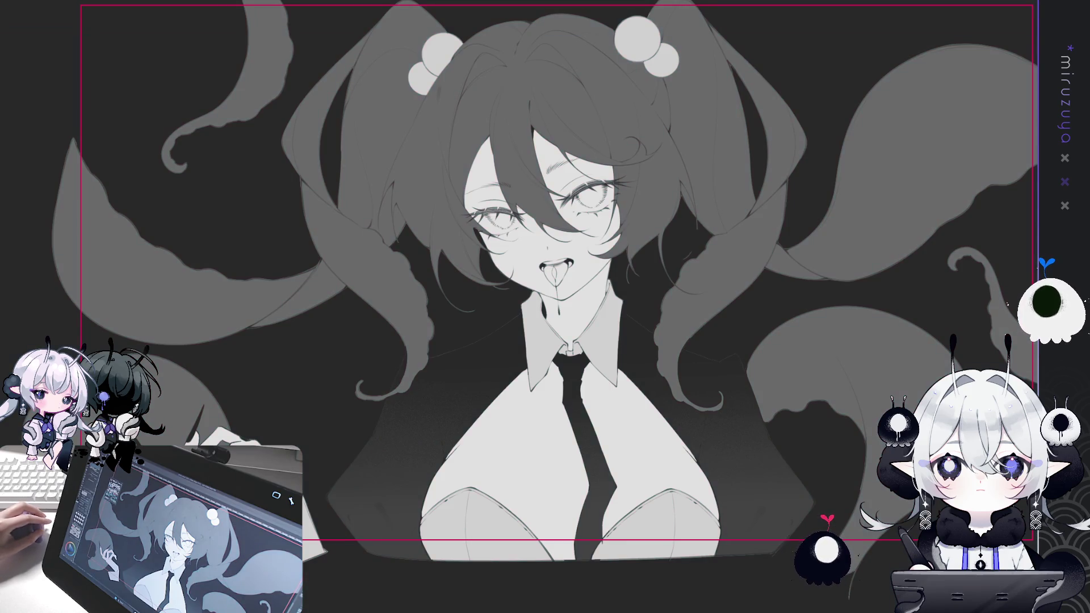
key("ctrl+minus")
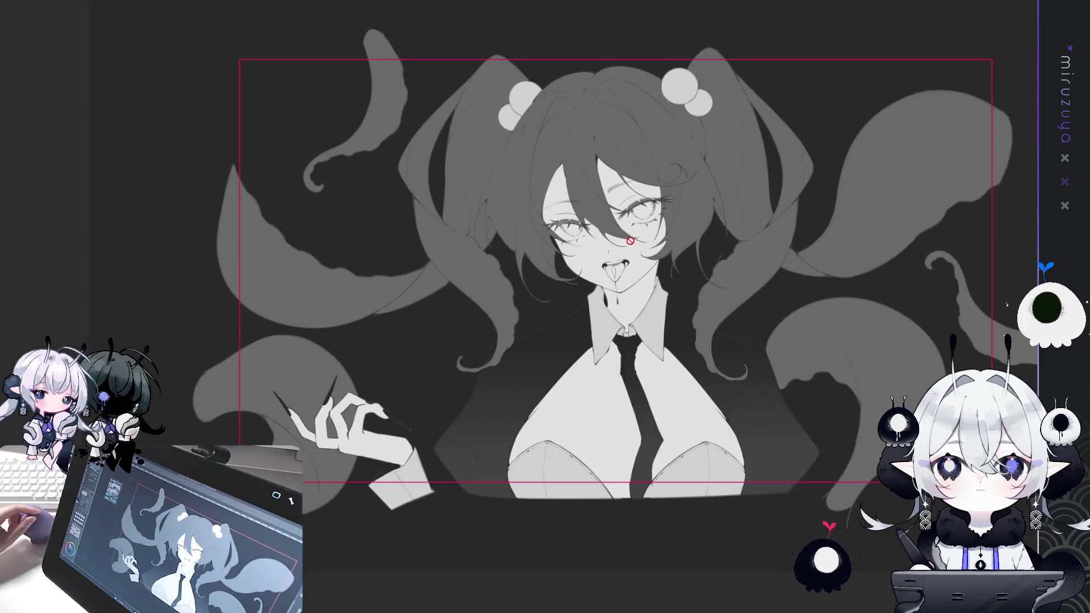
key("ctrl+plus")
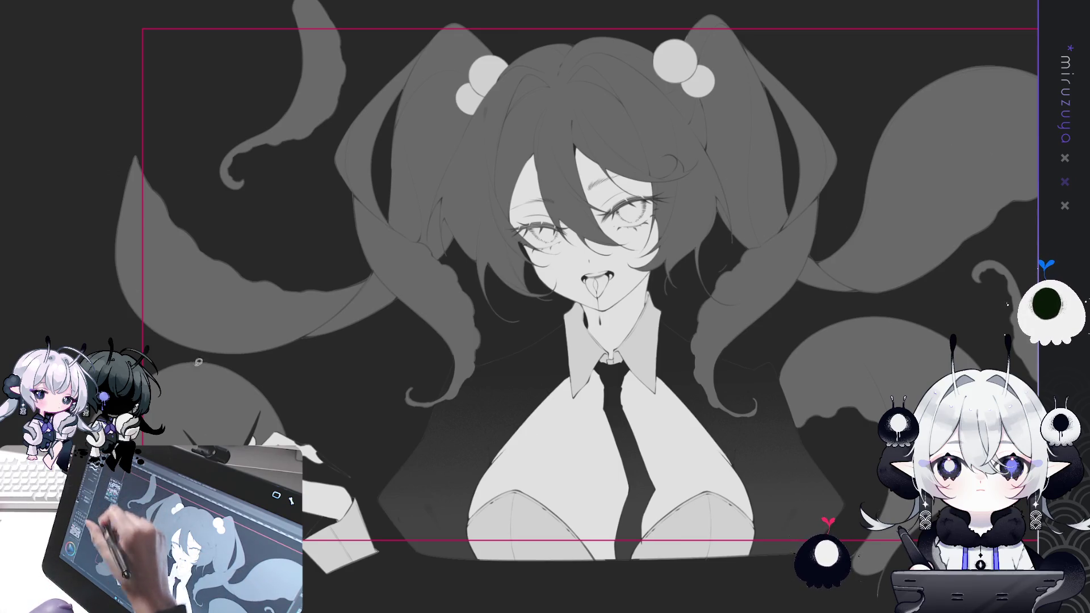
mouse_move(480, 361)
left_mouse_down()
mouse_move(511, 359)
mouse_move(705, 427)
mouse_move(766, 392)
mouse_move(785, 347)
mouse_move(738, 327)
mouse_move(682, 278)
mouse_move(505, 356)
left_mouse_up()
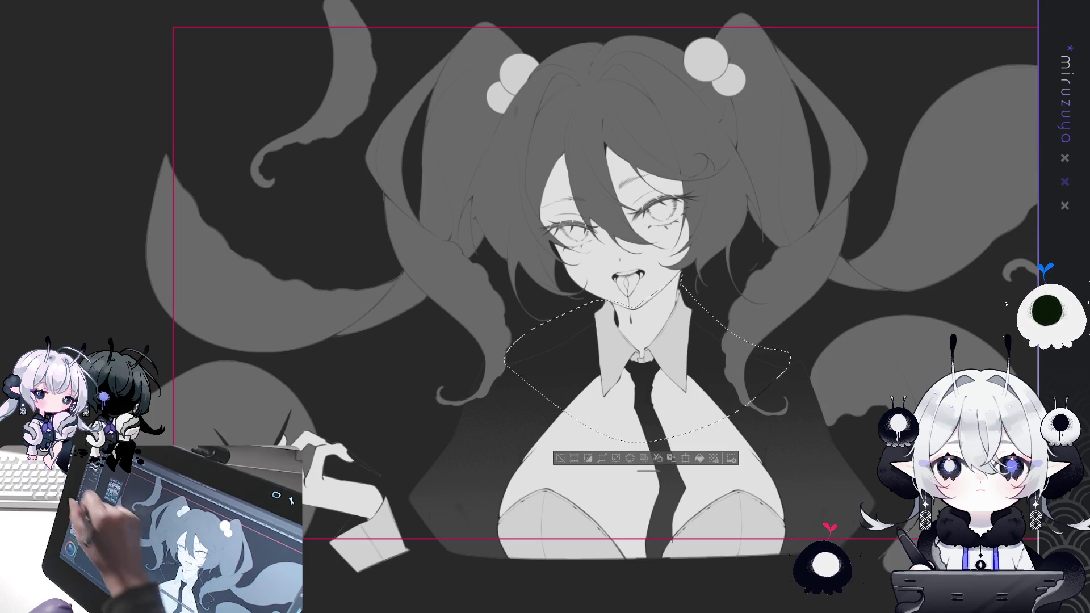
- Shade the shirt and collar with a dark gradient fading downward from the neck
left_click_drag(653, 191, 654, 441)
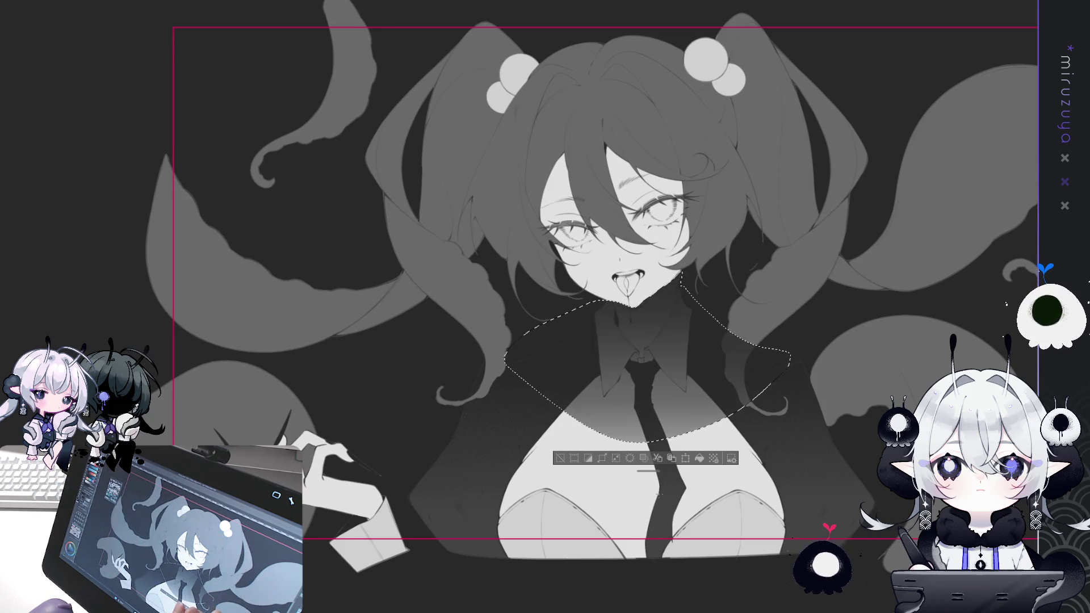
key("ctrl+d")
left_click_drag(606, 417, 962, 285)
- Draw a light stroke along the girl's jawline and turn the face upright
scroll(673, 414, "up", 5)
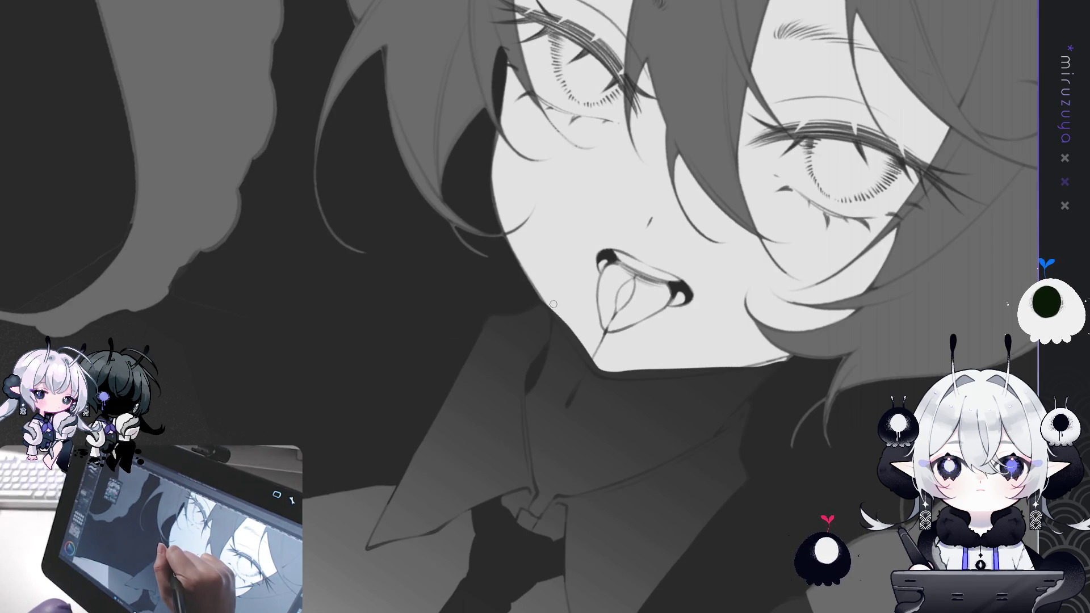
left_click_drag(566, 320, 598, 366)
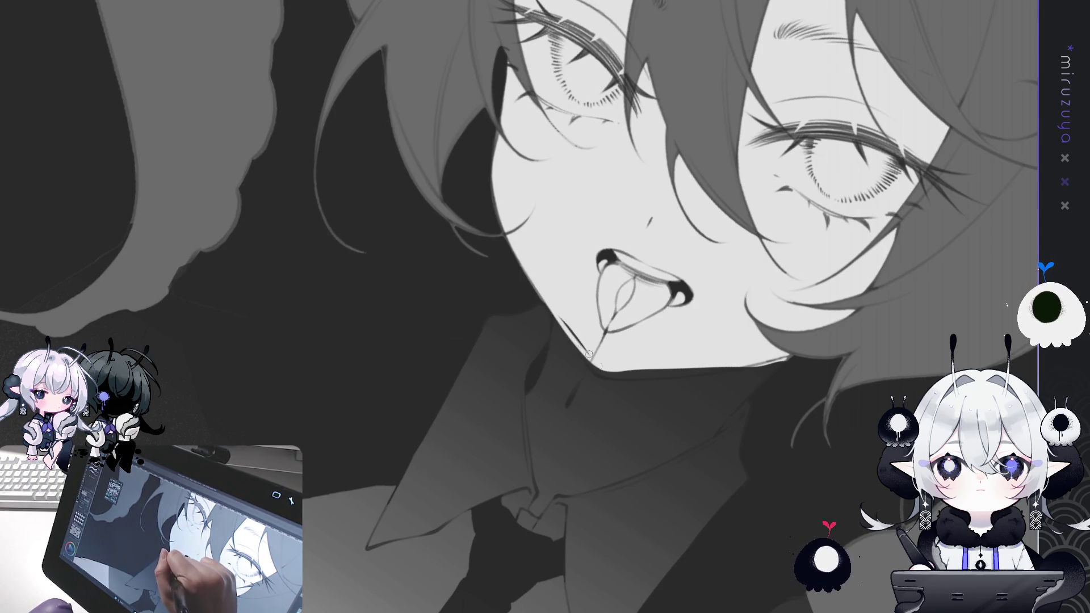
left_click_drag(554, 306, 600, 370)
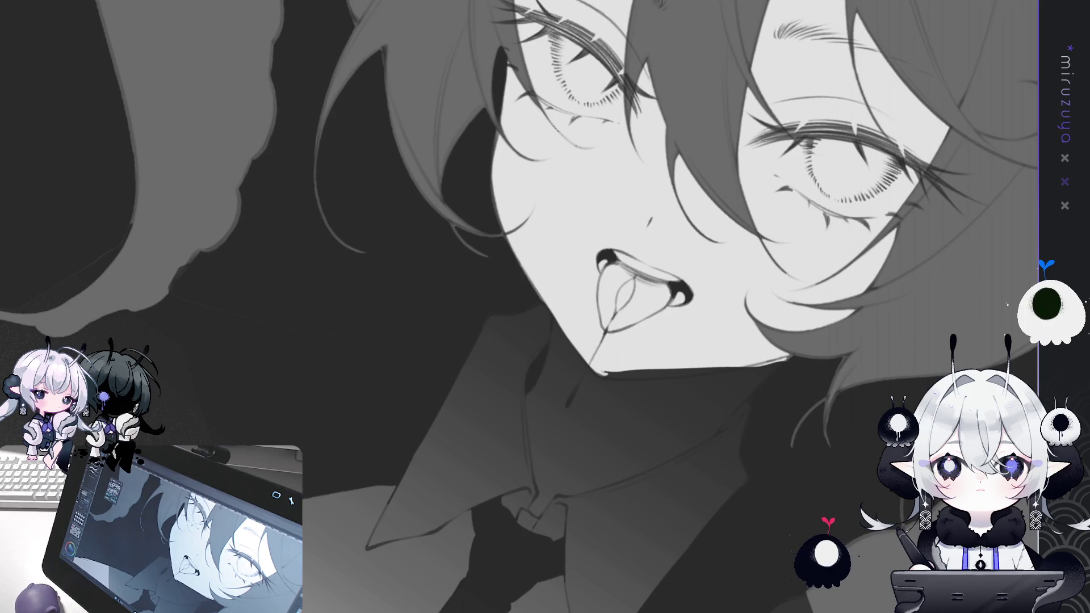
mouse_move(709, 432)
left_mouse_down()
mouse_move(744, 454)
mouse_move(363, 211)
mouse_move(412, 281)
left_mouse_up()
- Redraw the jaw and cheek edge darker and restore the unmirrored, upright view
left_click_drag(343, 173, 418, 285)
mouse_move(379, 232)
left_mouse_down()
mouse_move(416, 279)
mouse_move(377, 218)
mouse_move(416, 275)
left_mouse_up()
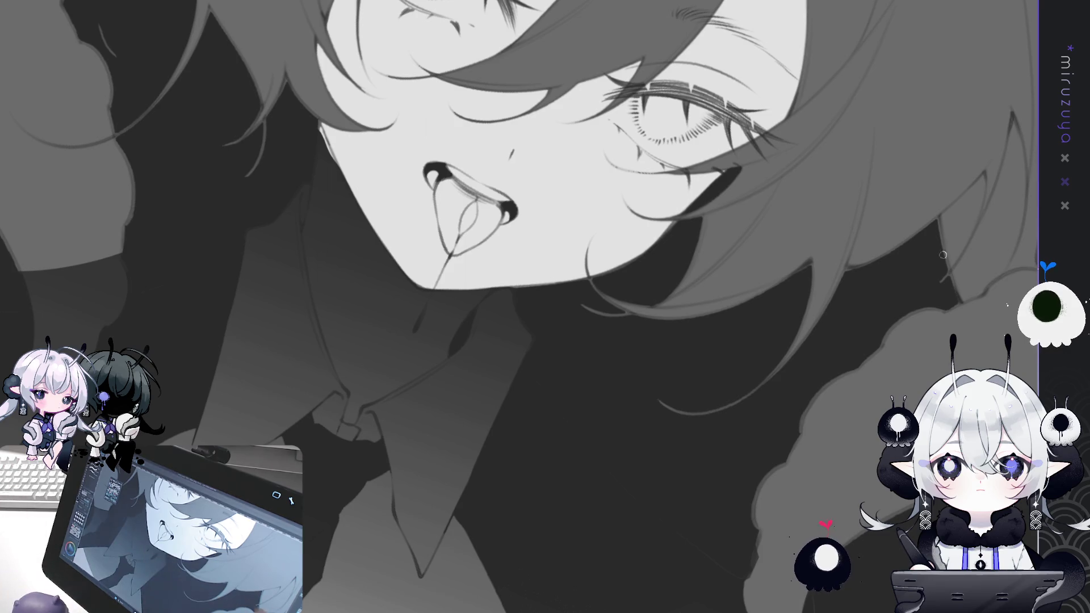
left_click_drag(314, 138, 425, 192)
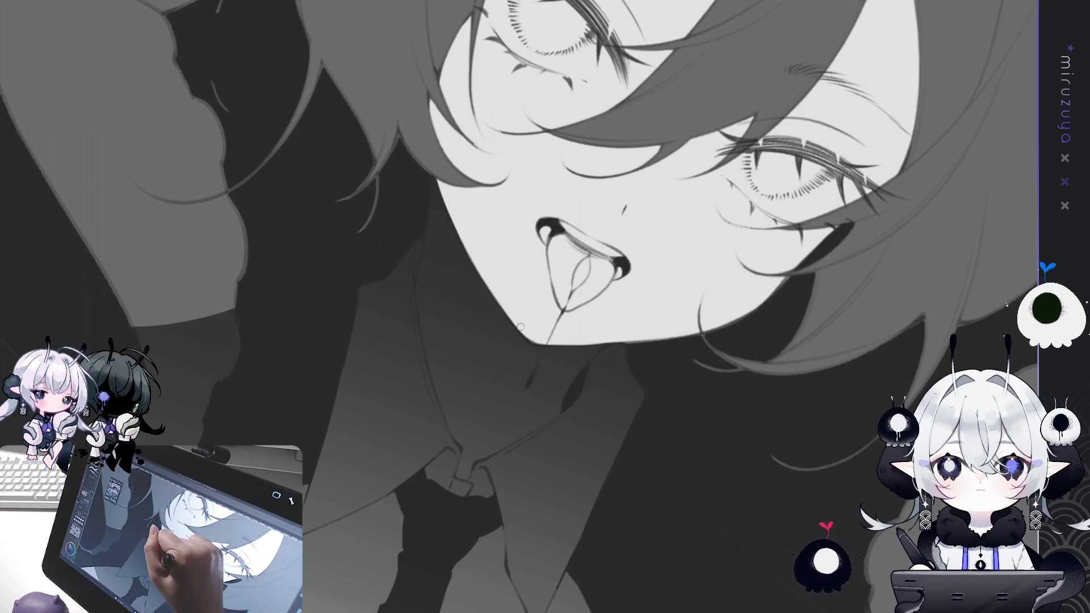
key("ctrl+0")
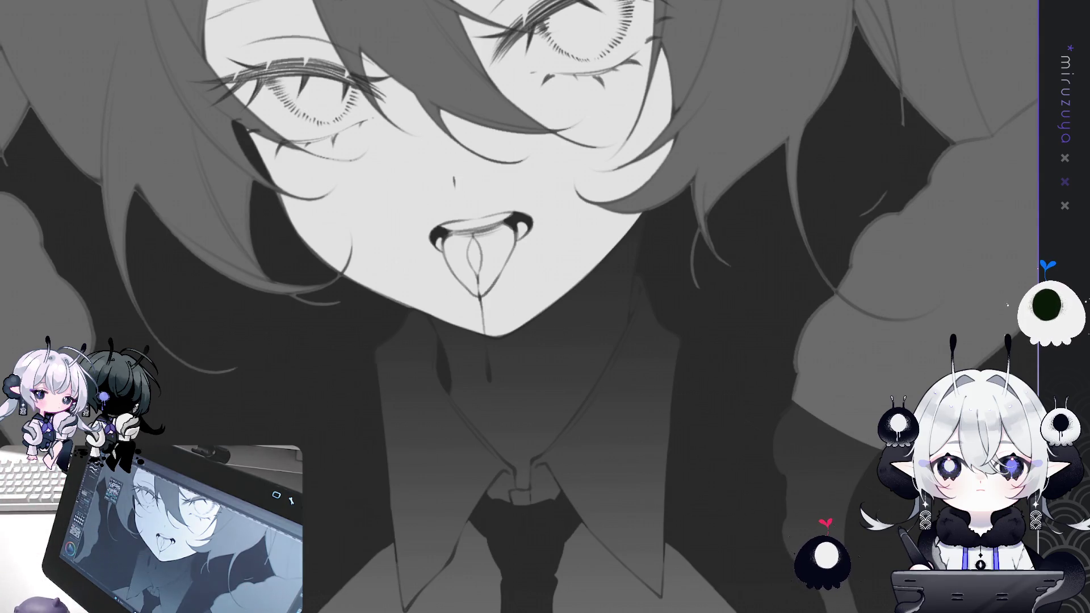
scroll(519, 307, "down", 3)
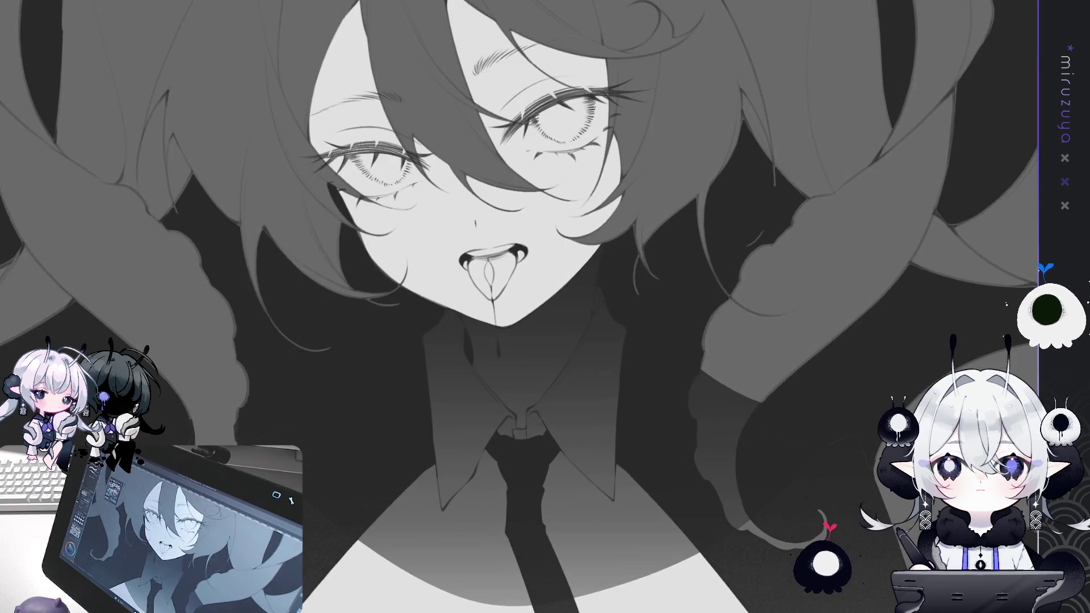
- Fit the whole girl-and-tentacles illustration in the window, then tilt and enlarge it
scroll(519, 306, "up", 3)
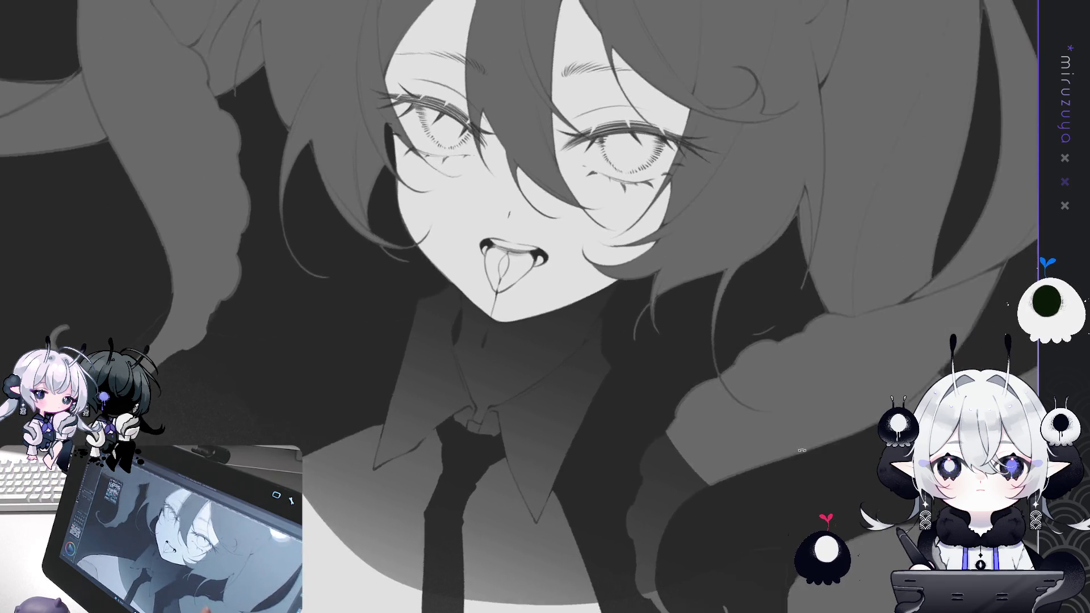
scroll(519, 306, "up", 2)
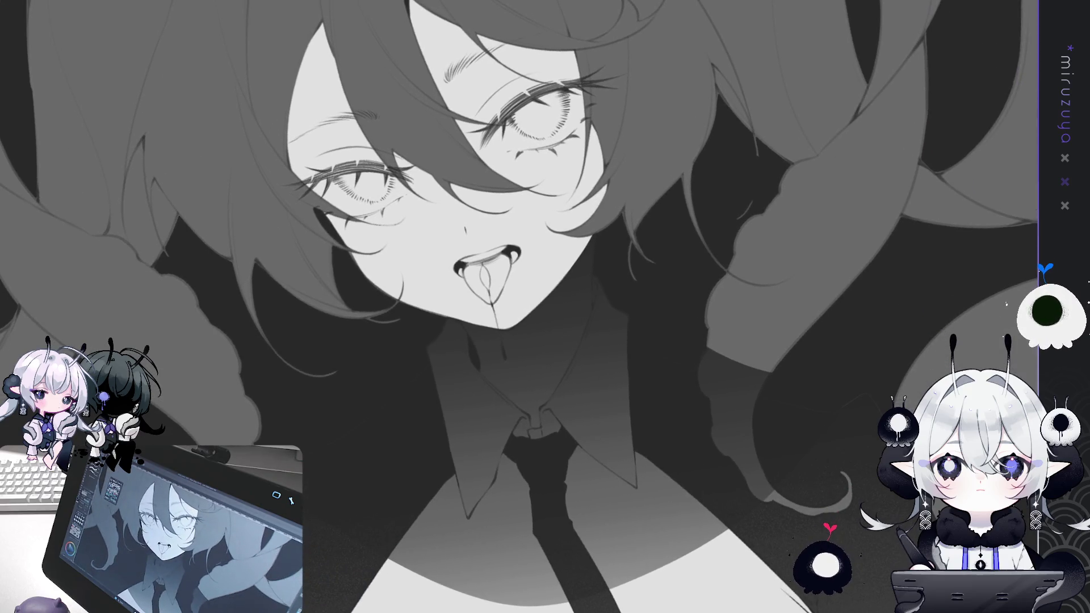
key("ctrl+0")
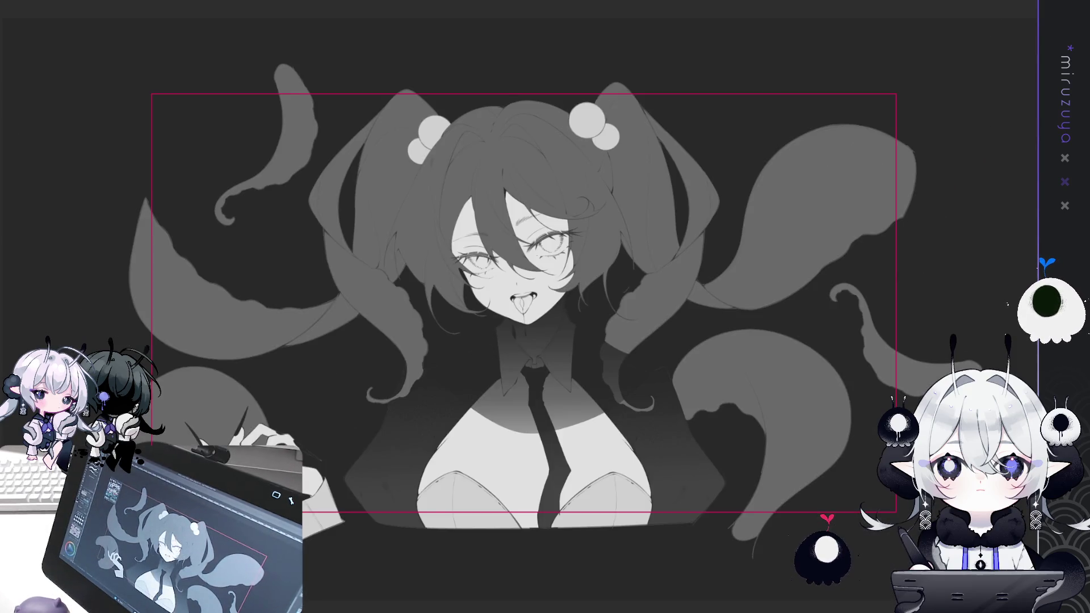
scroll(520, 308, "up", 1)
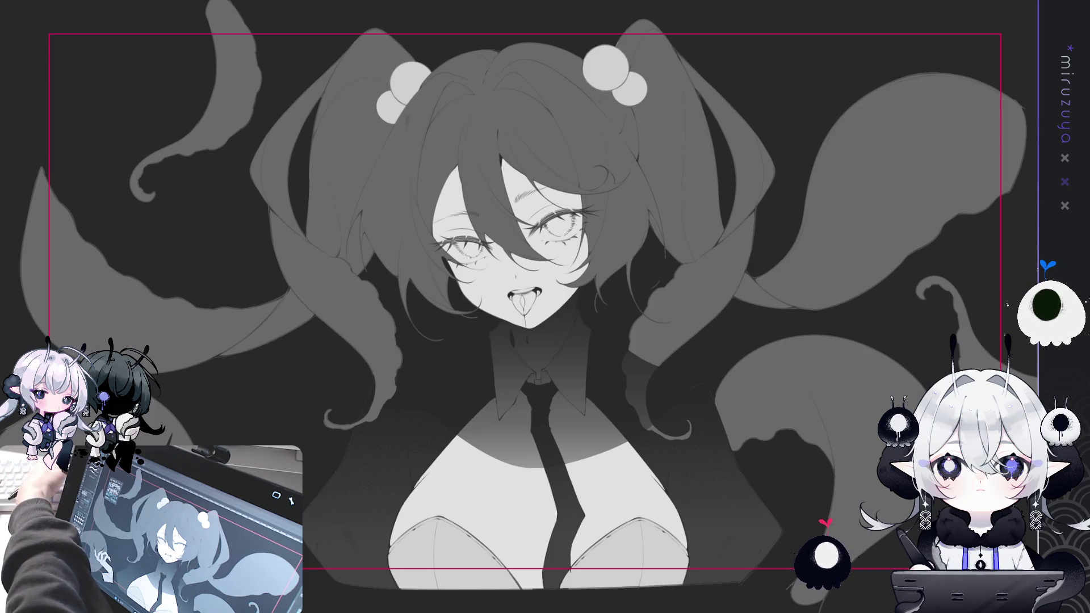
mouse_move(624, 539)
left_mouse_down()
mouse_move(705, 523)
mouse_move(792, 465)
left_mouse_up()
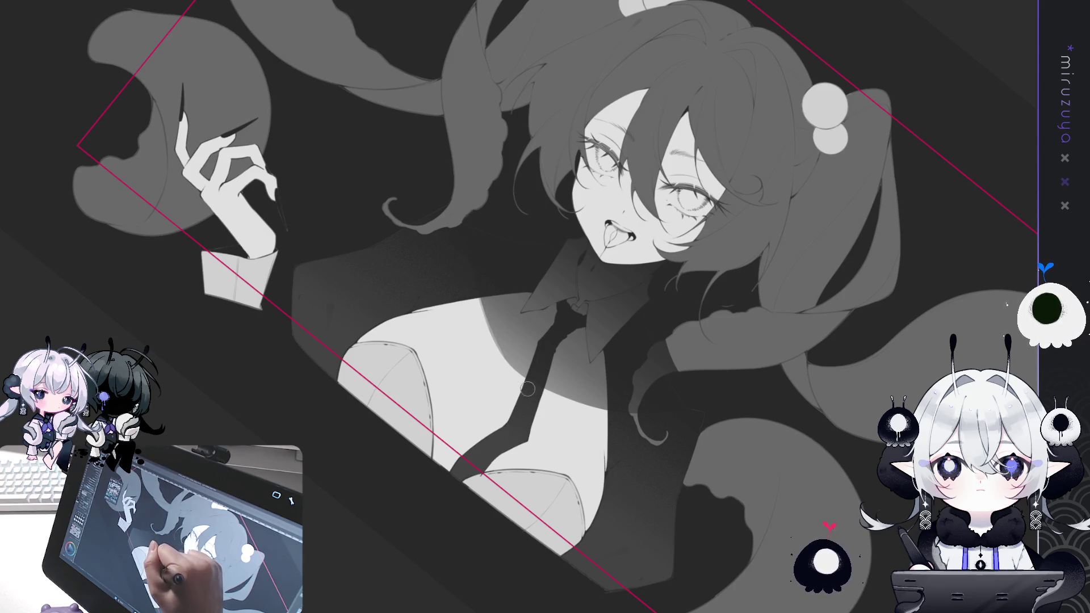
- Rotate the canvas sideways and back, then zoom into the tie and curling tentacle
left_click_drag(500, 397, 463, 338)
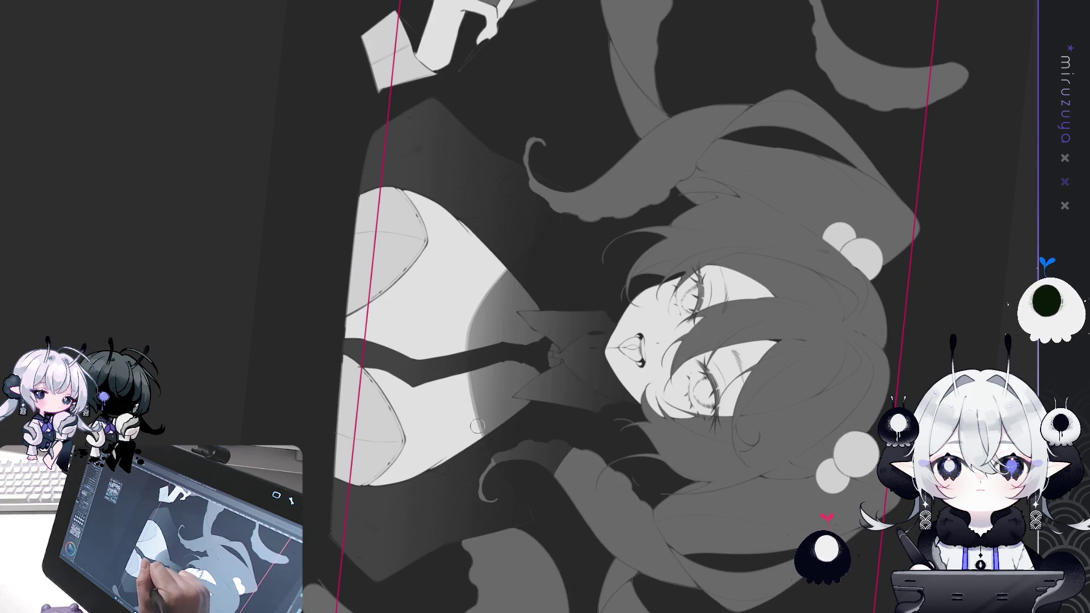
mouse_move(544, 519)
left_mouse_down()
mouse_move(760, 318)
mouse_move(828, 194)
mouse_move(708, 297)
mouse_move(681, 303)
left_mouse_up()
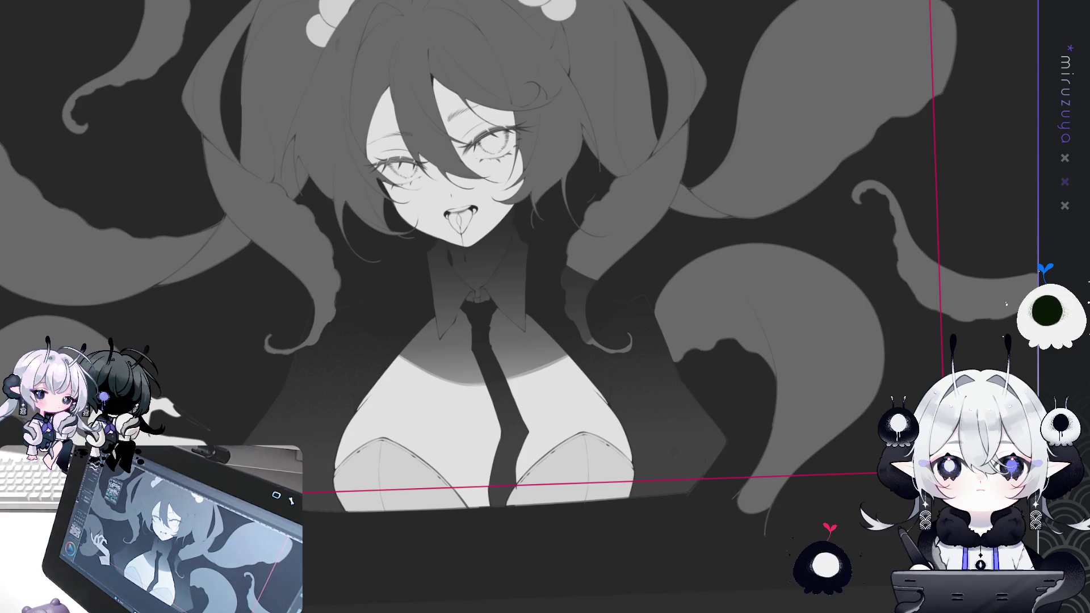
scroll(488, 340, "up", 10)
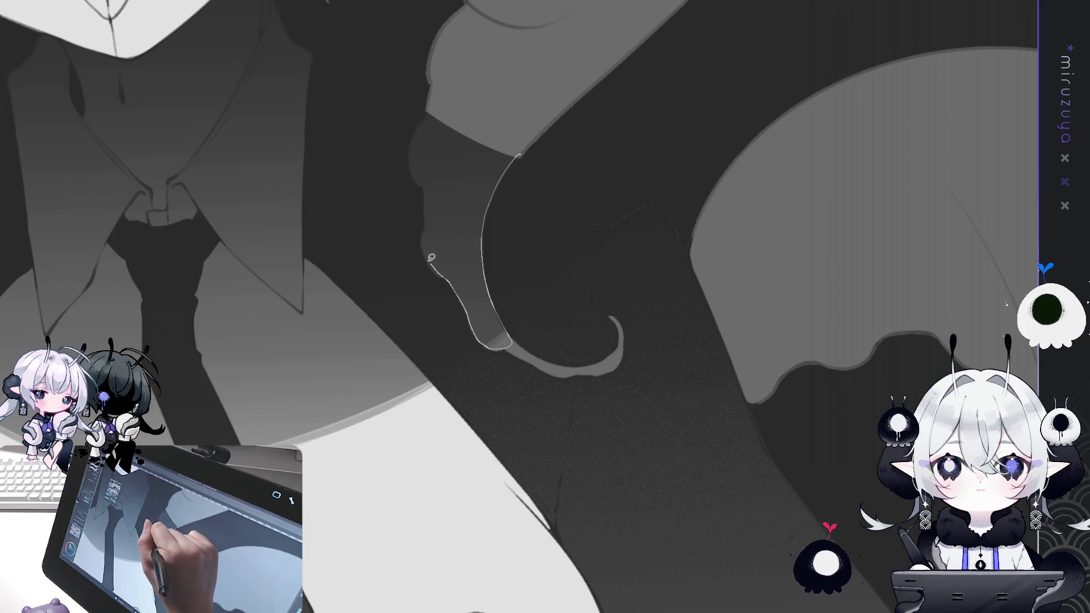
- Lasso the tentacle, fill it with light grey, and deselect
left_click_drag(425, 115, 426, 117)
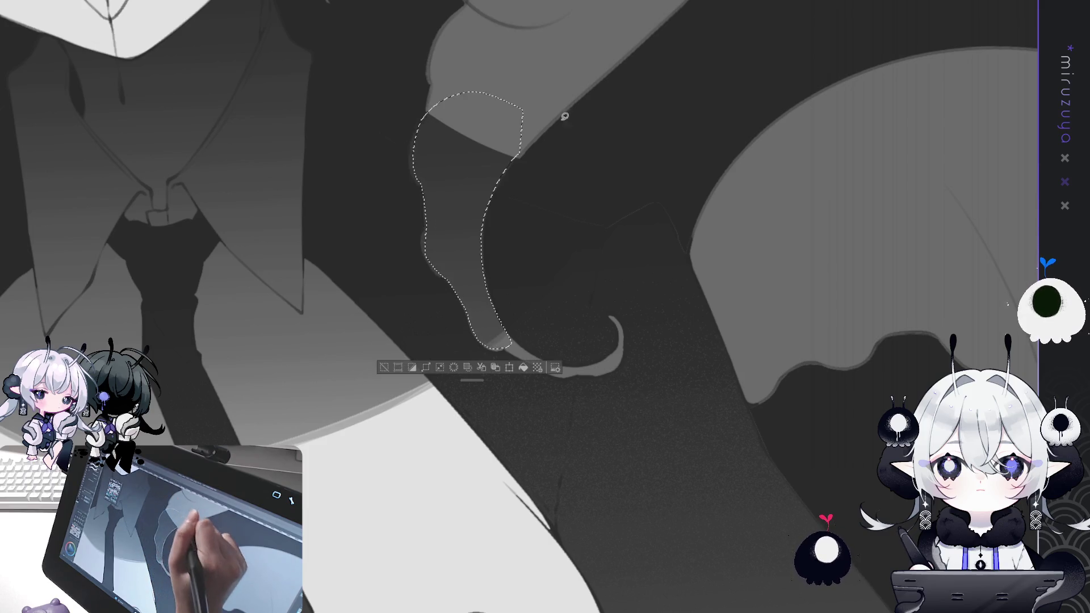
key("alt+BackSpace")
key("ctrl+d")
- Brush along the tentacle's left and right edges to smooth and brighten them
mouse_move(421, 136)
left_mouse_down()
mouse_move(416, 181)
mouse_move(420, 129)
mouse_move(430, 197)
left_mouse_up()
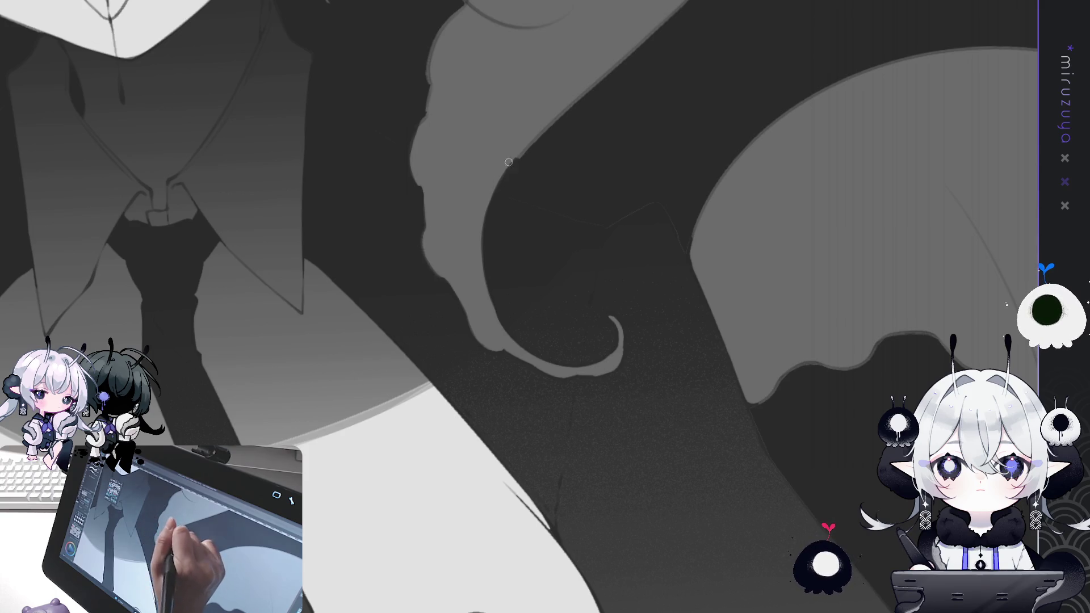
left_click_drag(512, 159, 495, 186)
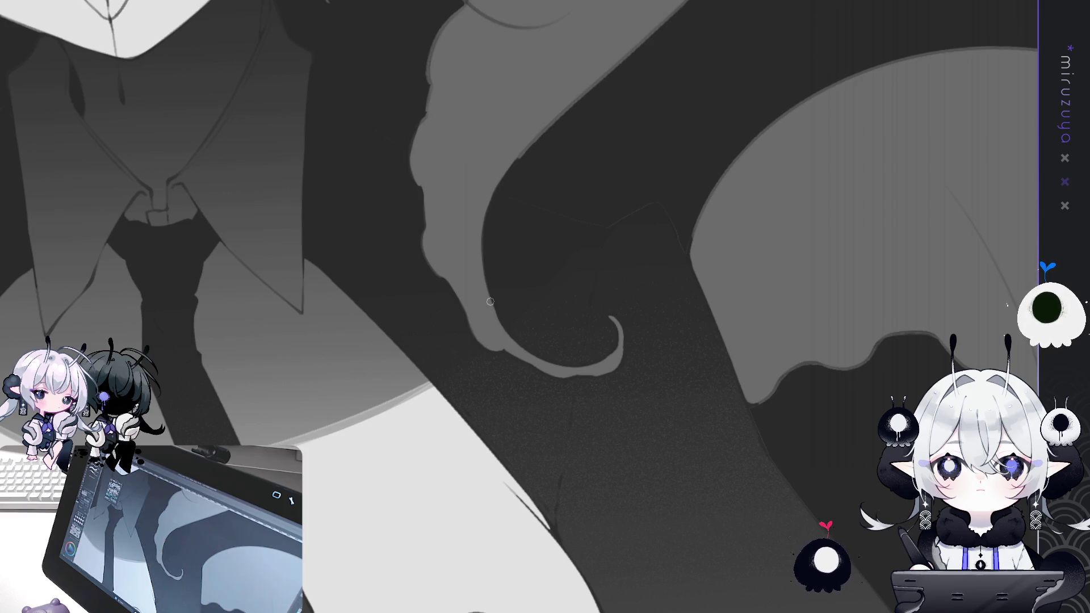
key("ctrl+0")
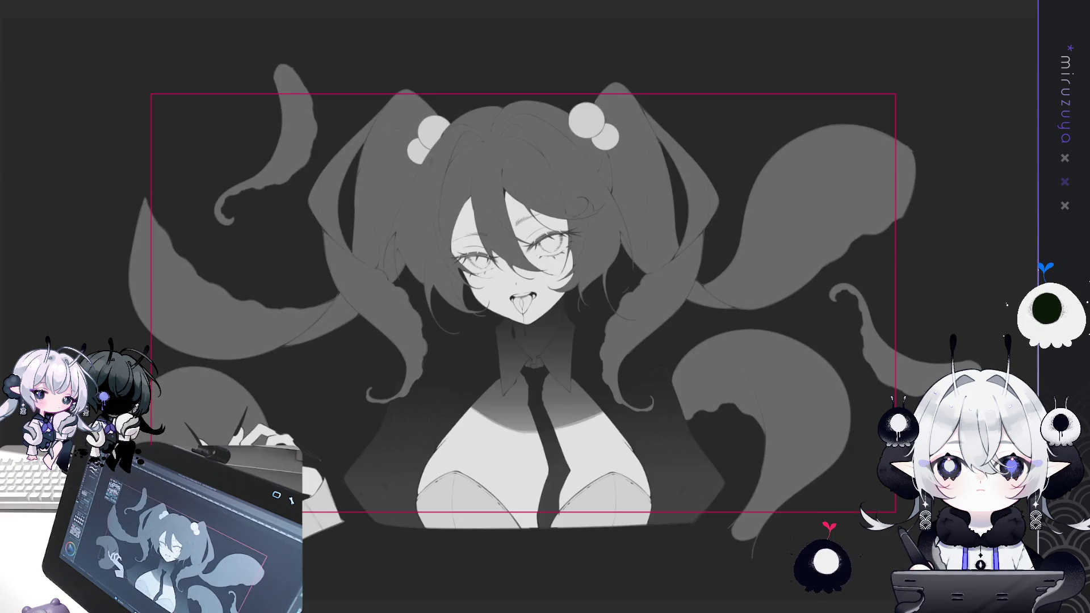
- Zoom in on the face and lasso the eye area beneath the bangs
scroll(545, 307, "down", 1)
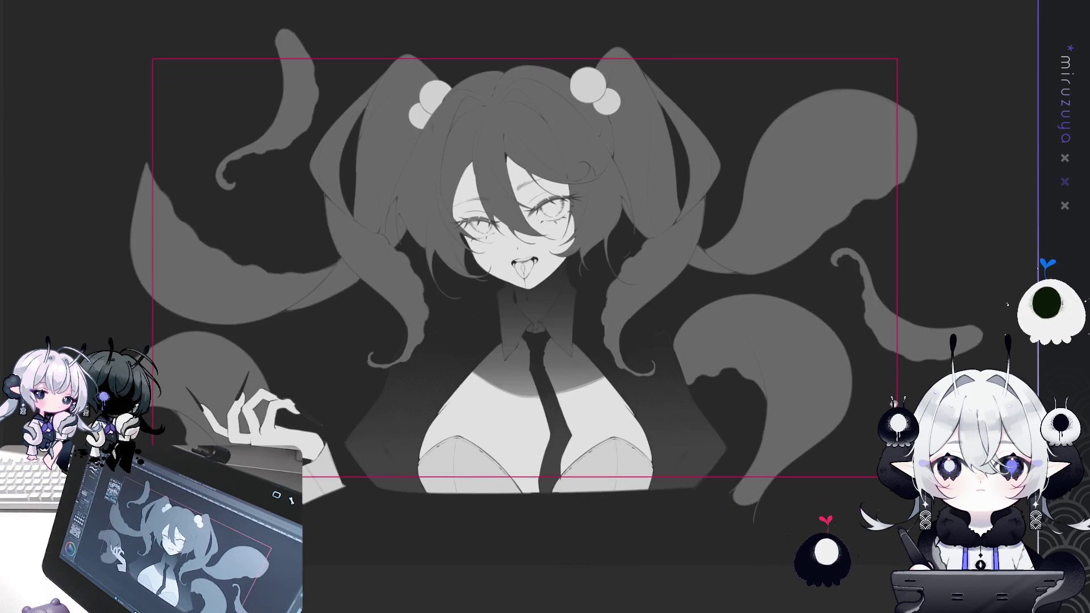
scroll(595, 276, "up", 4)
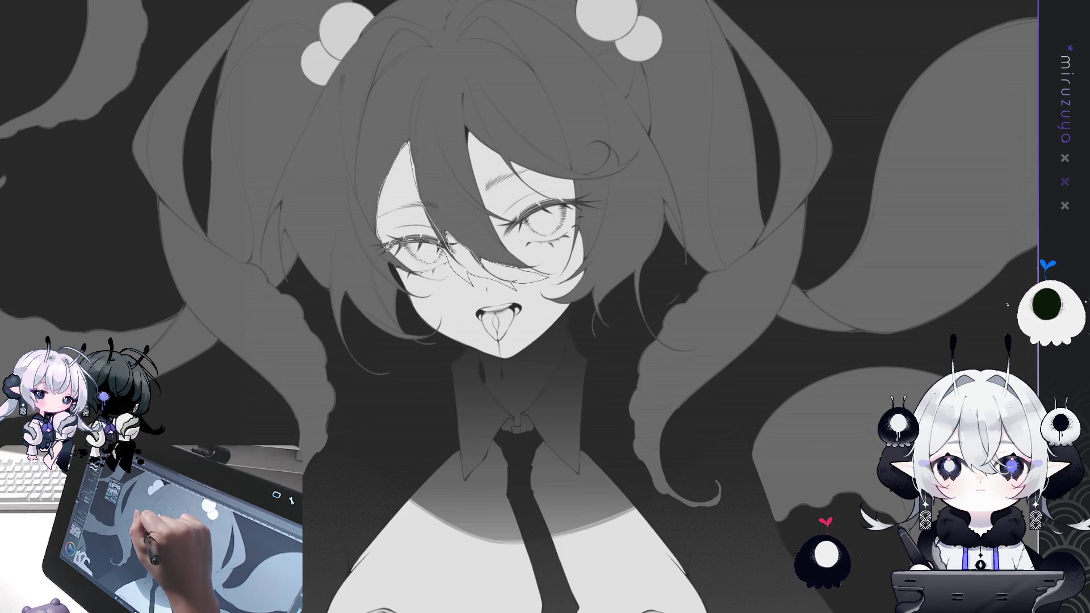
left_click_drag(386, 252, 398, 264)
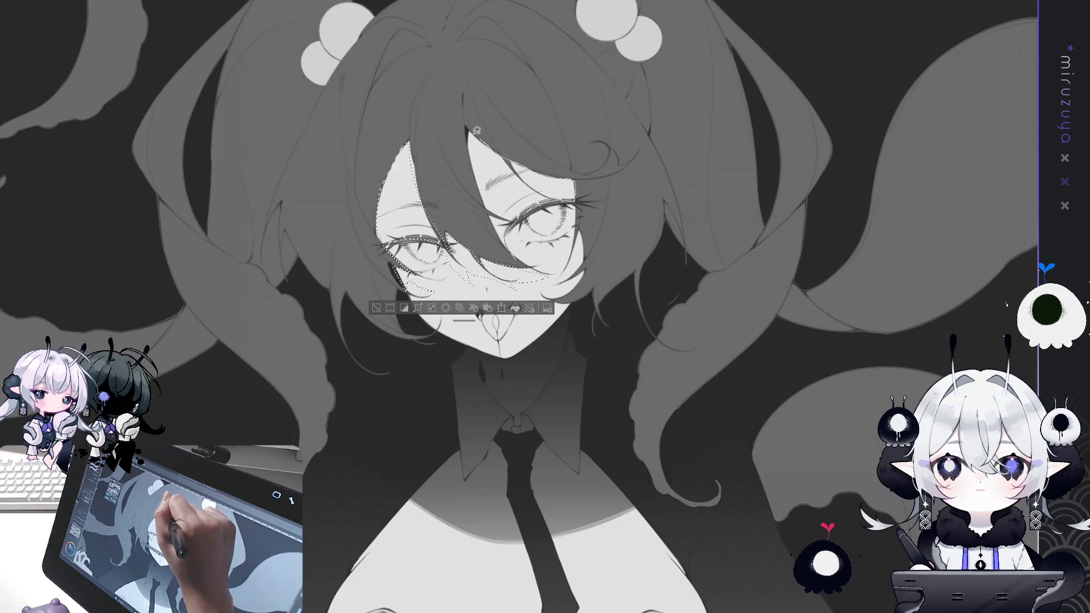
- Add the bangs over the eyes to the selection, paint them darker, then deselect
mouse_move(474, 156)
left_mouse_down()
mouse_move(491, 211)
mouse_move(539, 276)
left_mouse_up()
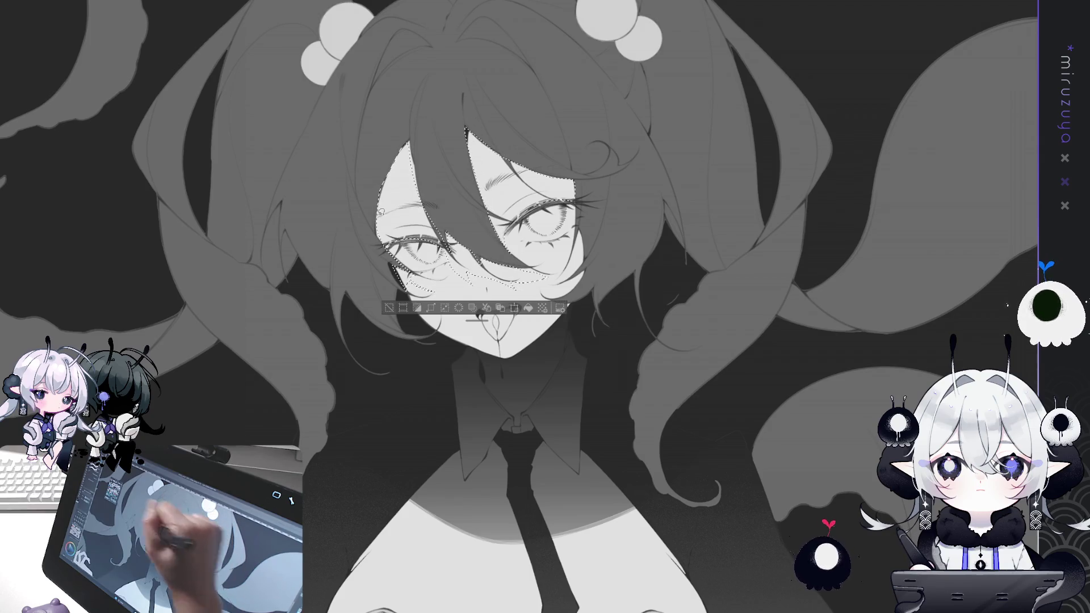
left_click_drag(523, 375, 514, 414)
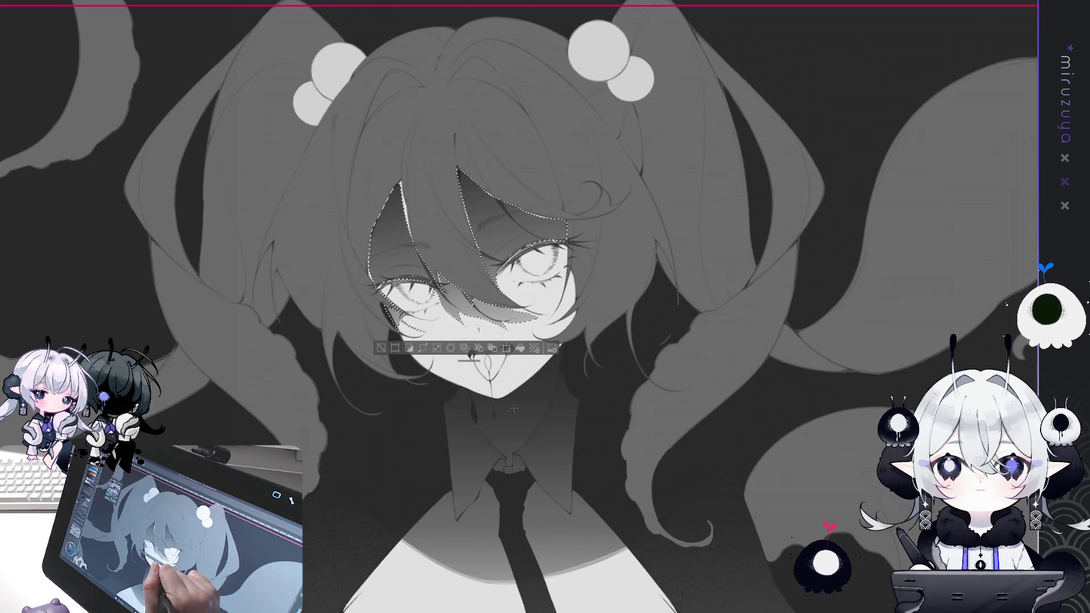
left_click_drag(463, 181, 499, 216)
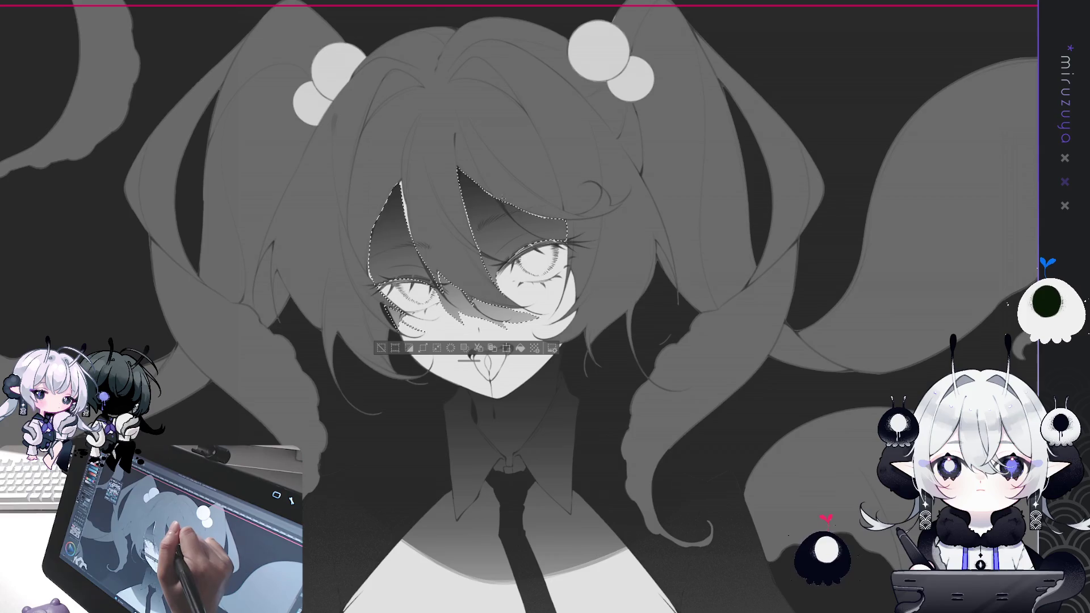
key("ctrl+d")
left_click_drag(558, 198, 563, 156)
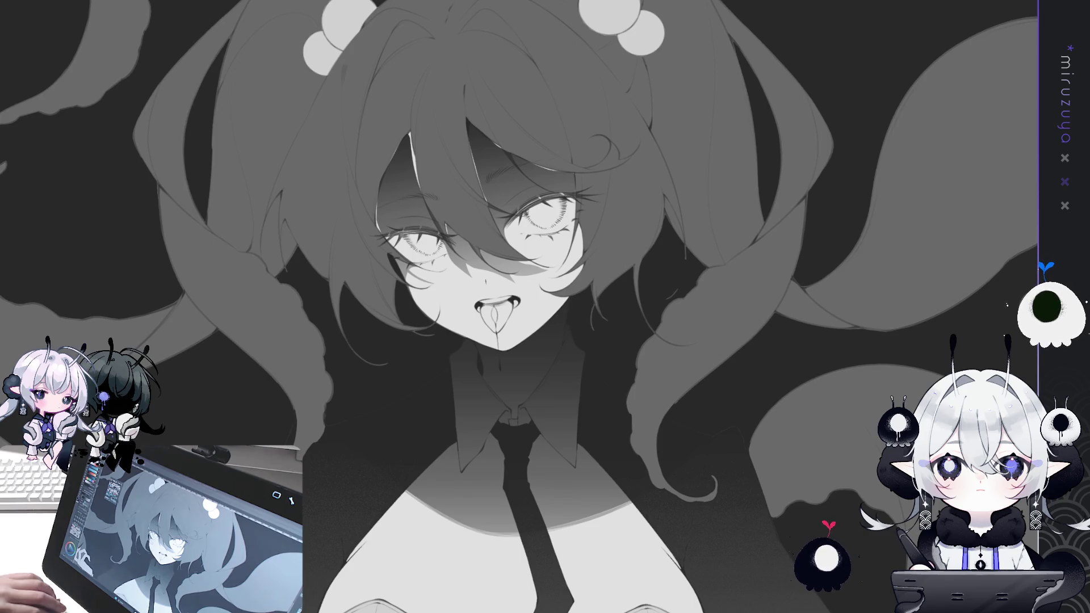
key("ctrl+plus")
- Darken a hair wedge above the eyes into a sharp black tip and deepen the thin strand beside it
mouse_move(471, 306)
left_mouse_down()
mouse_move(560, 307)
mouse_move(601, 431)
left_mouse_up()
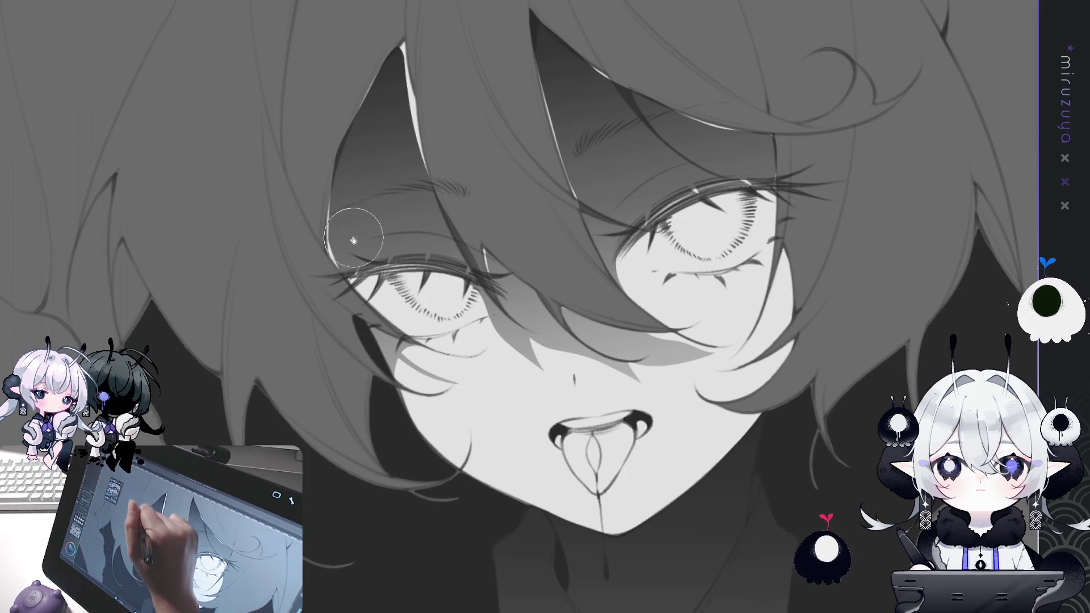
mouse_move(333, 208)
left_mouse_down()
mouse_move(397, 49)
mouse_move(409, 53)
mouse_move(419, 110)
mouse_move(408, 150)
mouse_move(505, 267)
mouse_move(491, 261)
mouse_move(513, 245)
left_mouse_up()
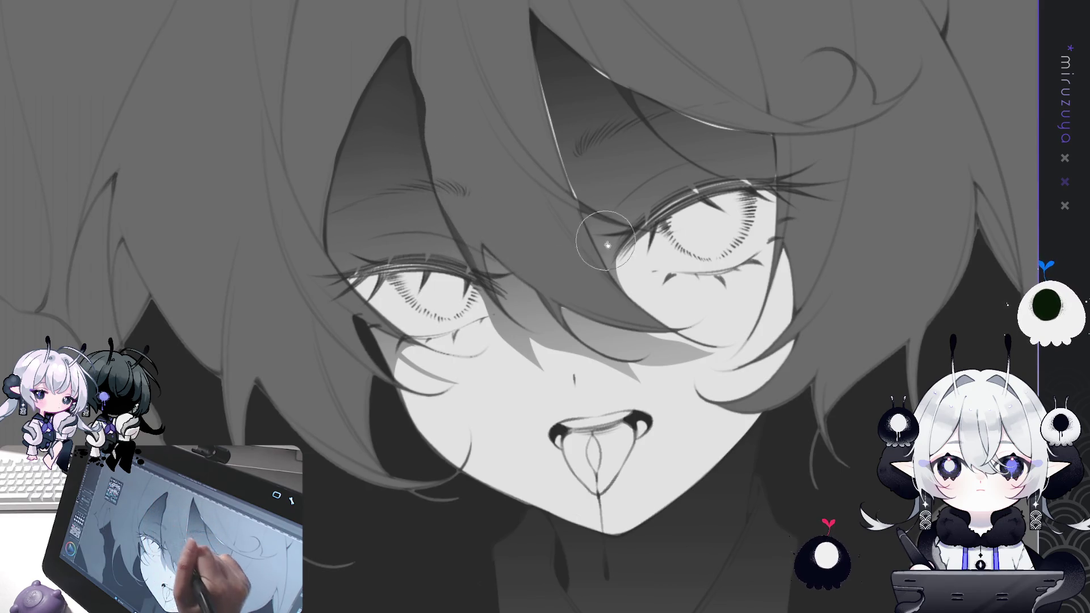
mouse_move(583, 200)
left_mouse_down()
mouse_move(584, 166)
mouse_move(550, 93)
mouse_move(555, 48)
mouse_move(606, 89)
mouse_move(689, 108)
mouse_move(729, 132)
left_mouse_up()
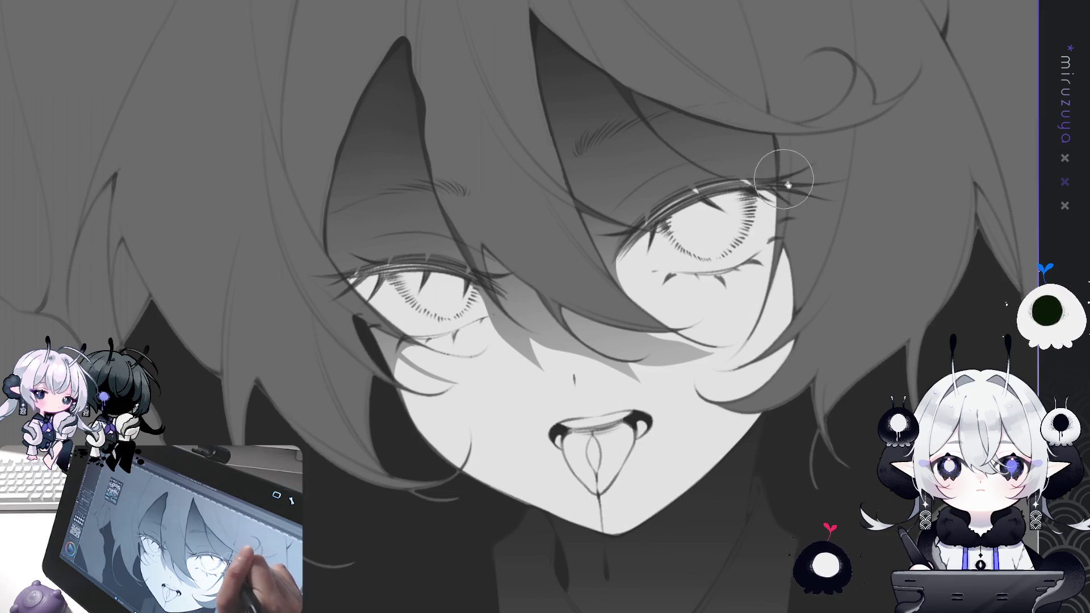
mouse_move(788, 185)
left_mouse_down()
mouse_move(577, 23)
mouse_move(431, 51)
left_mouse_up()
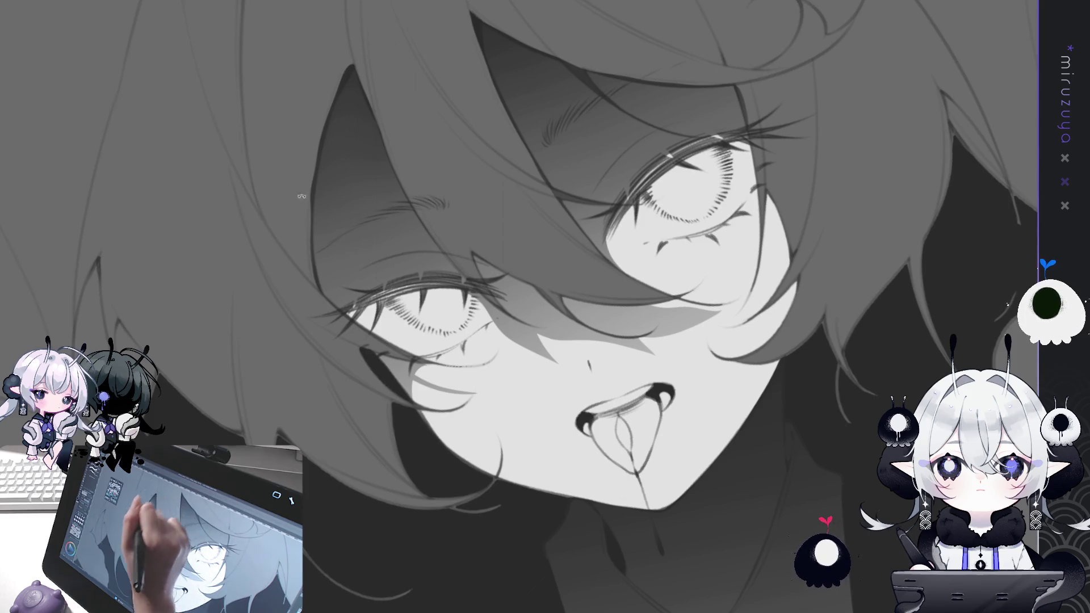
- Rotate the face upright, then paint light highlight strokes down the strand between the eyes toward the nose
key("minus")
key("minus")
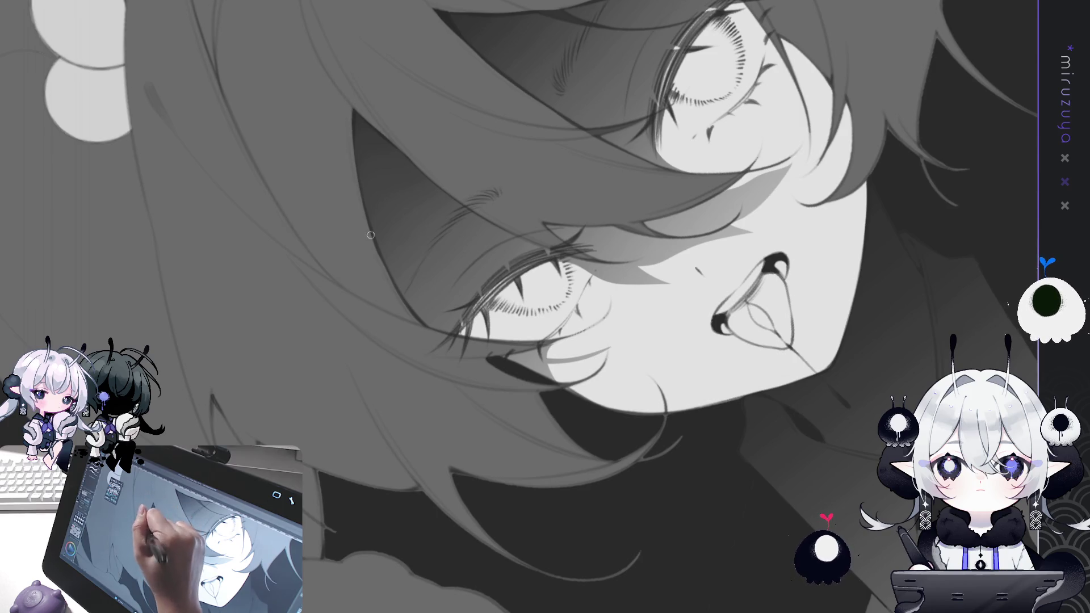
left_click_drag(431, 324, 637, 293)
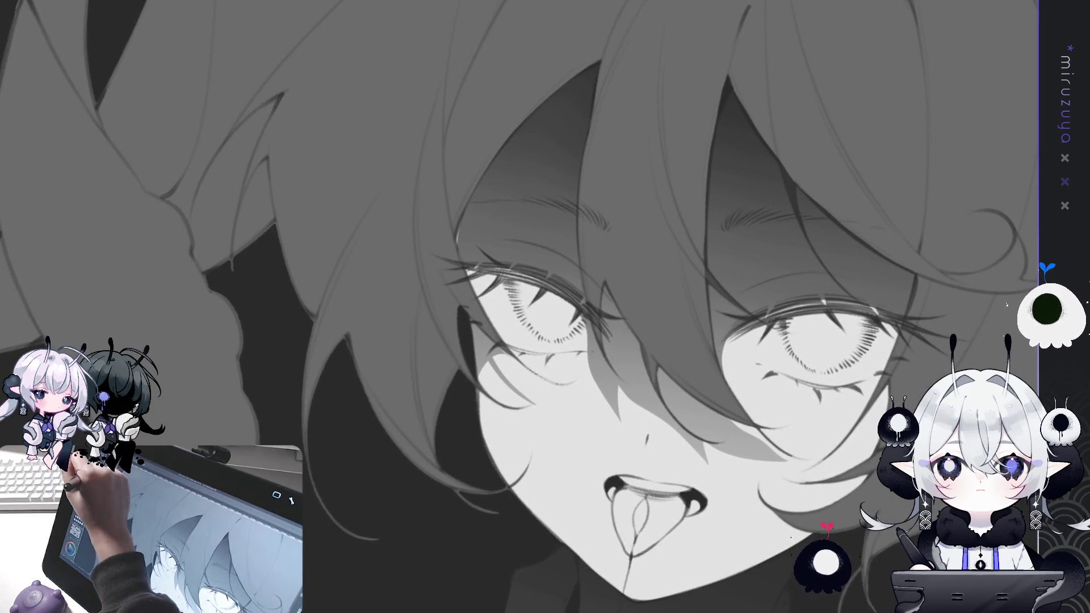
key("b")
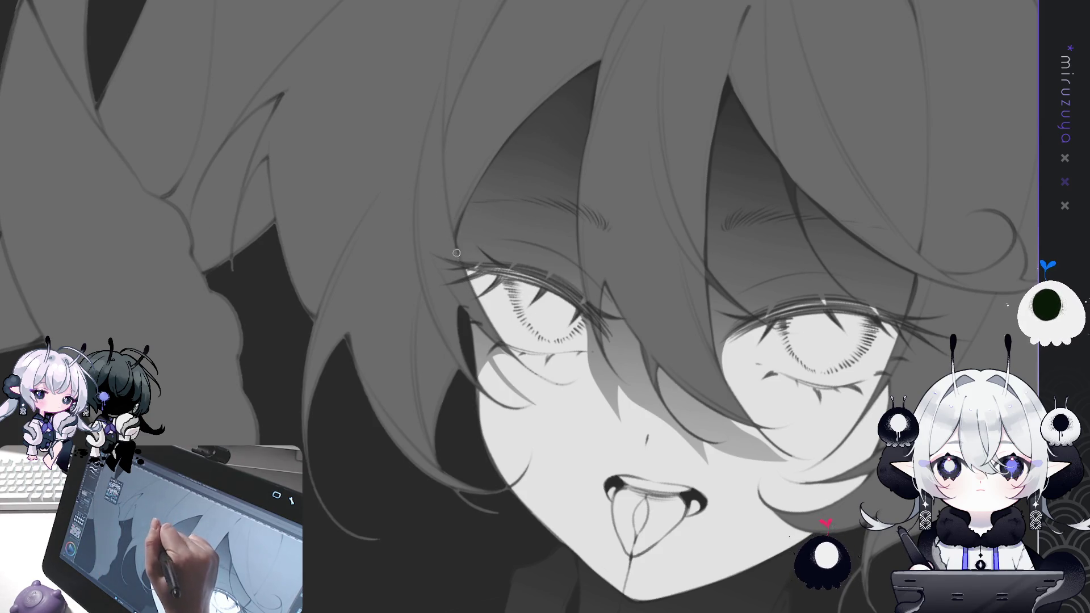
left_click_drag(499, 261, 272, 289)
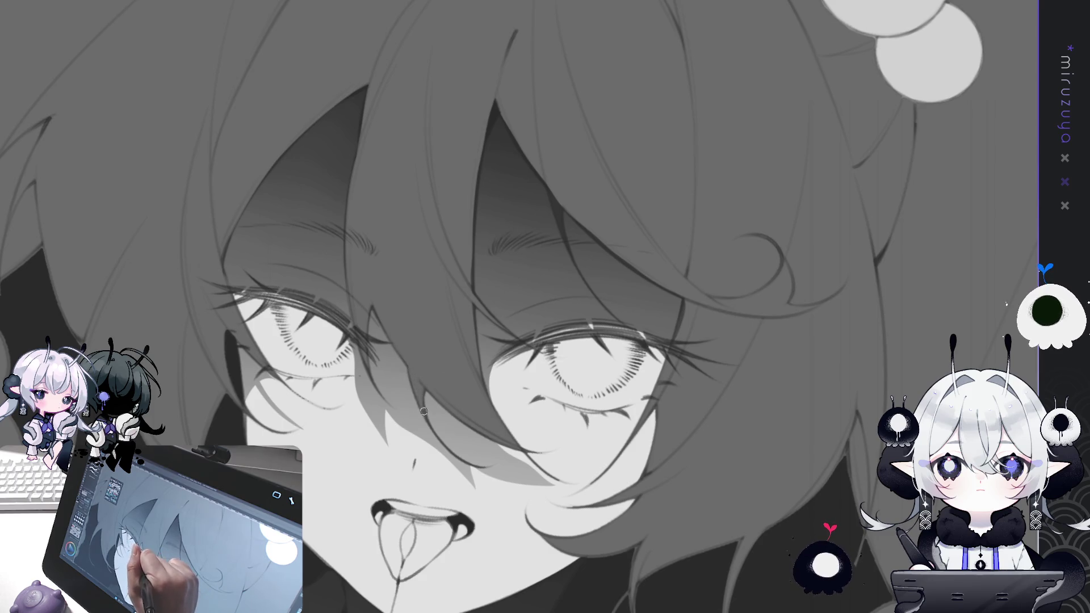
left_click_drag(424, 353, 378, 142)
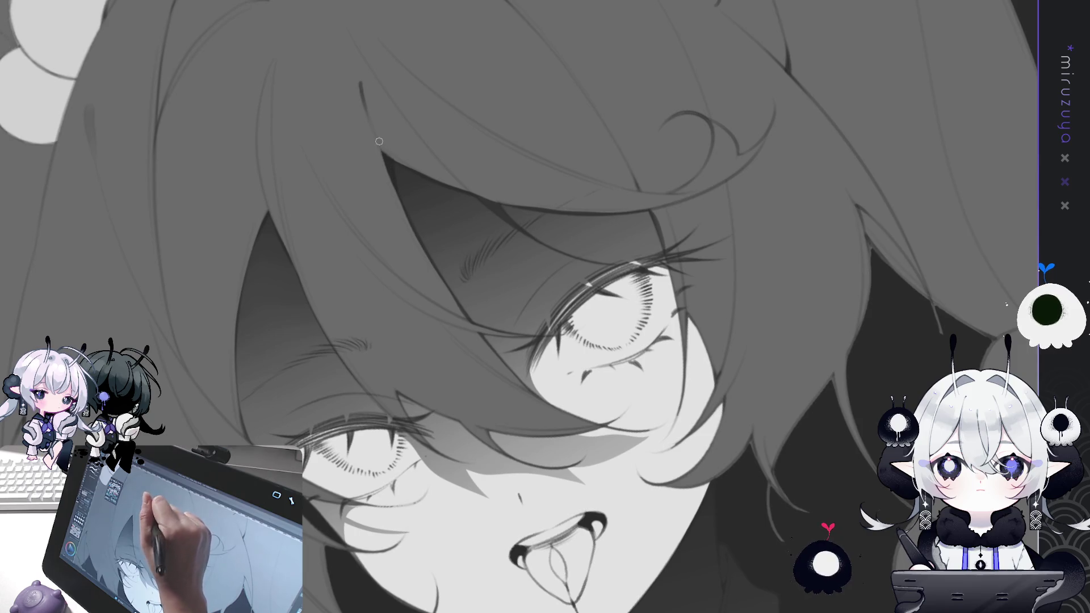
mouse_move(407, 220)
left_mouse_down()
mouse_move(482, 142)
mouse_move(562, 96)
left_mouse_up()
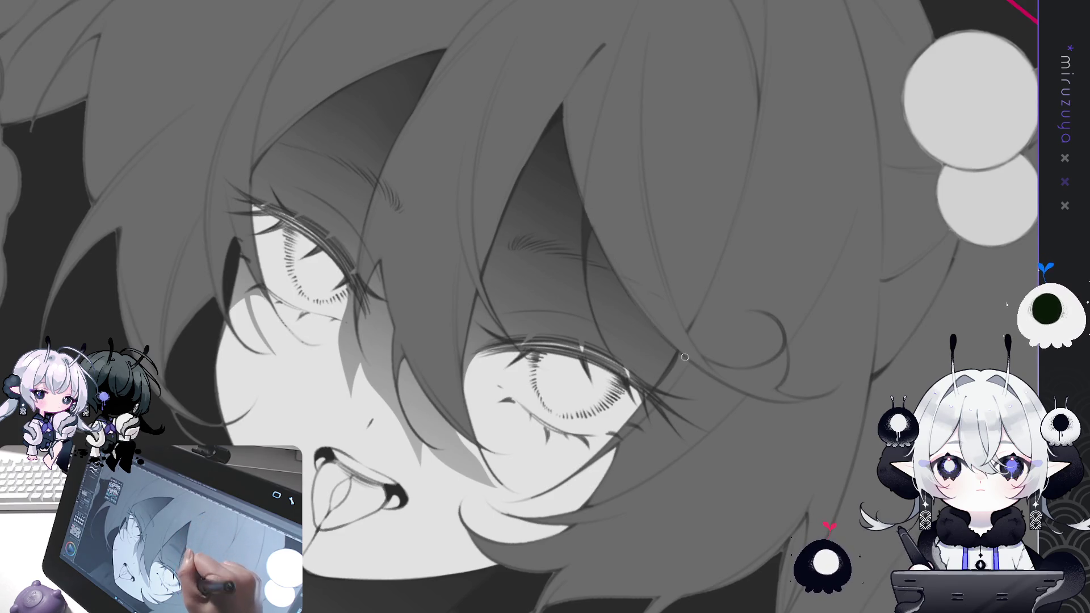
left_click_drag(646, 522, 678, 250)
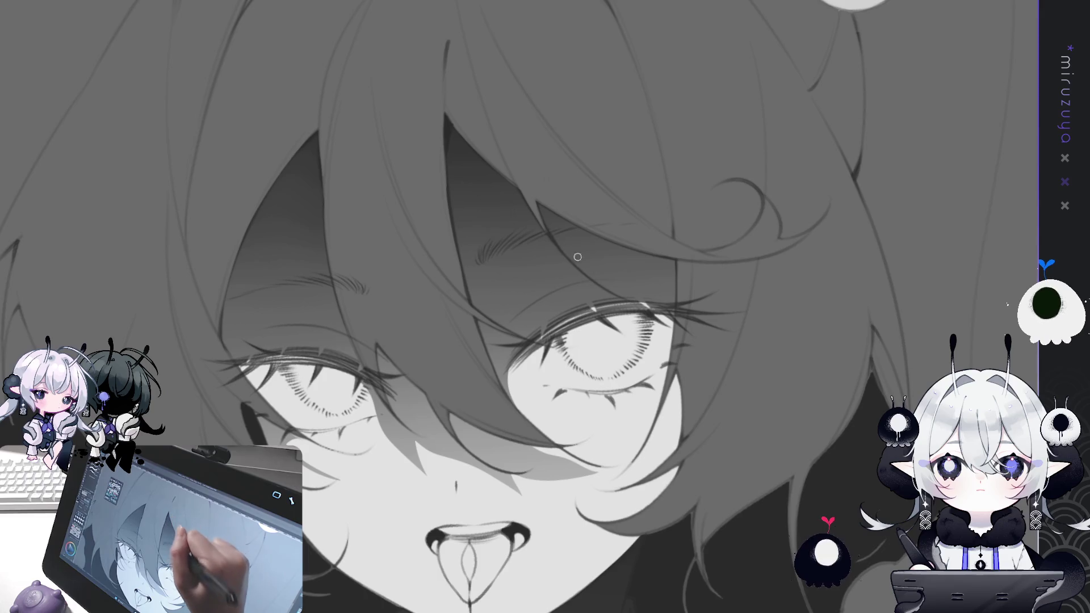
mouse_move(542, 190)
left_mouse_down()
mouse_move(525, 85)
mouse_move(352, 211)
left_mouse_up()
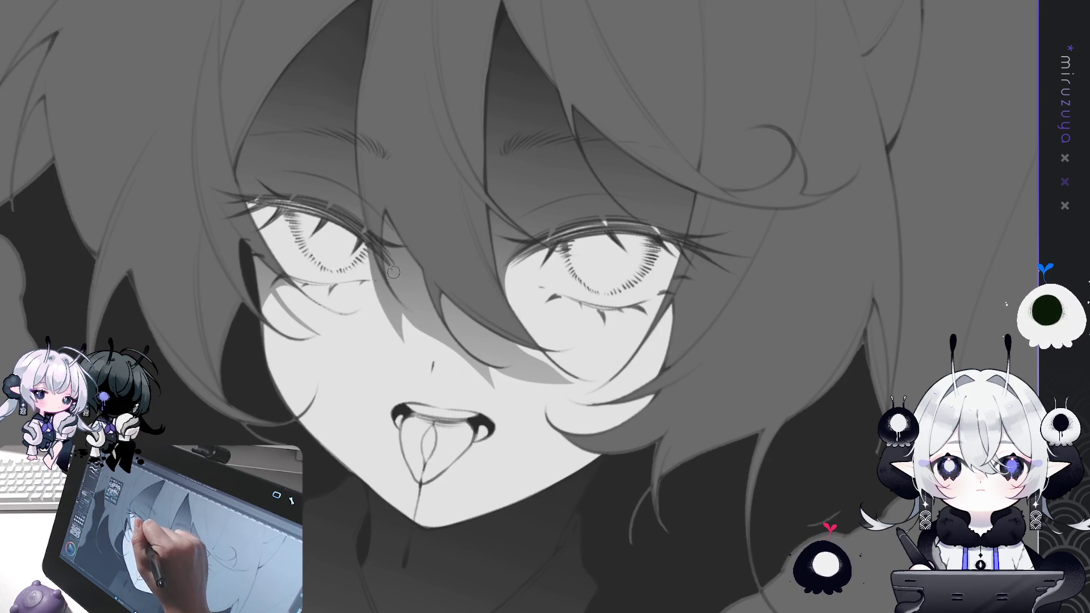
left_click_drag(389, 262, 400, 334)
mouse_move(391, 260)
left_mouse_down()
mouse_move(420, 335)
mouse_move(398, 286)
mouse_move(410, 326)
left_mouse_up()
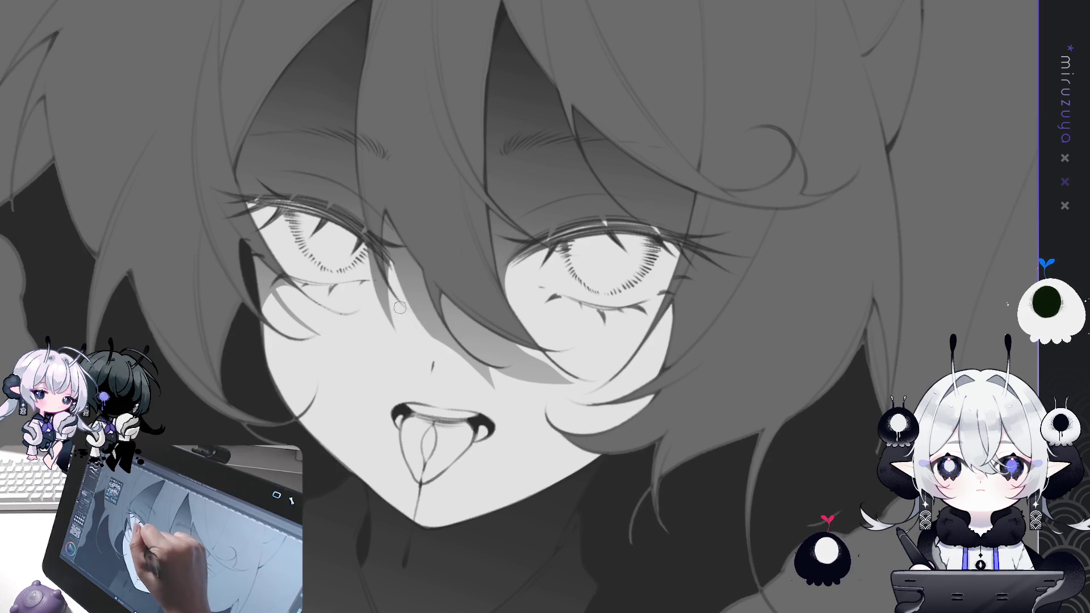
left_click_drag(392, 264, 429, 335)
left_click_drag(500, 368, 500, 337)
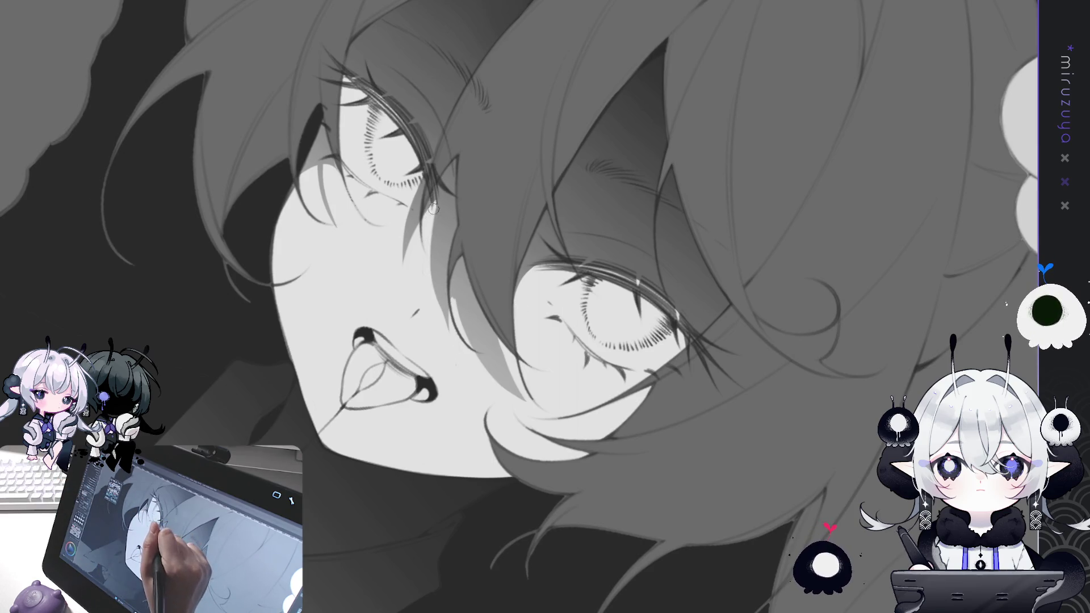
- Airbrush a soft light tone over the cheek and the skin beside the outer eye corner
left_click_drag(454, 301, 525, 406)
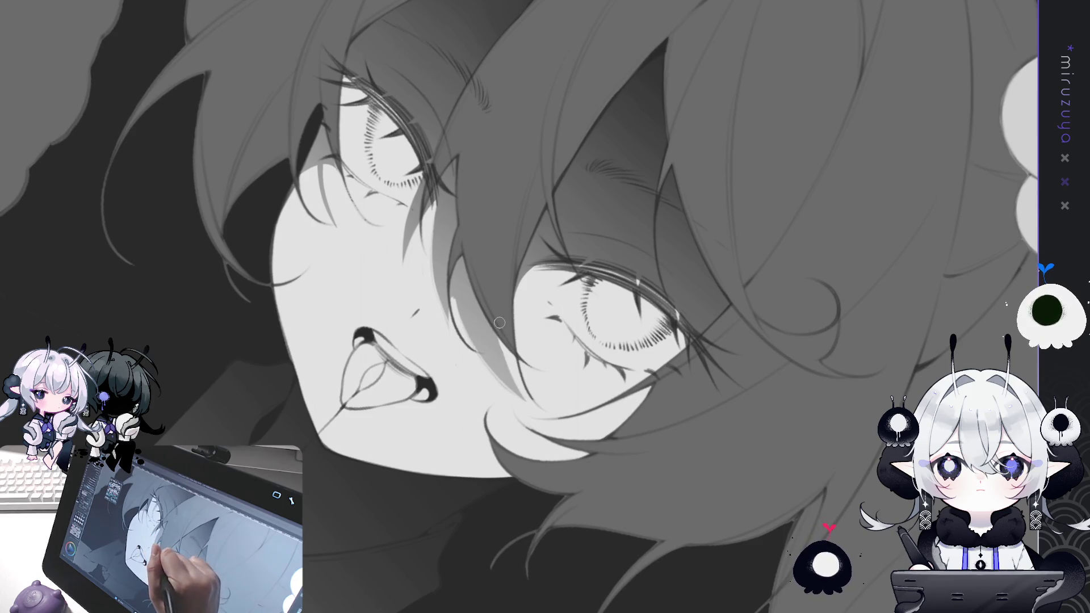
left_click_drag(522, 309, 556, 271)
left_click_drag(436, 205, 415, 266)
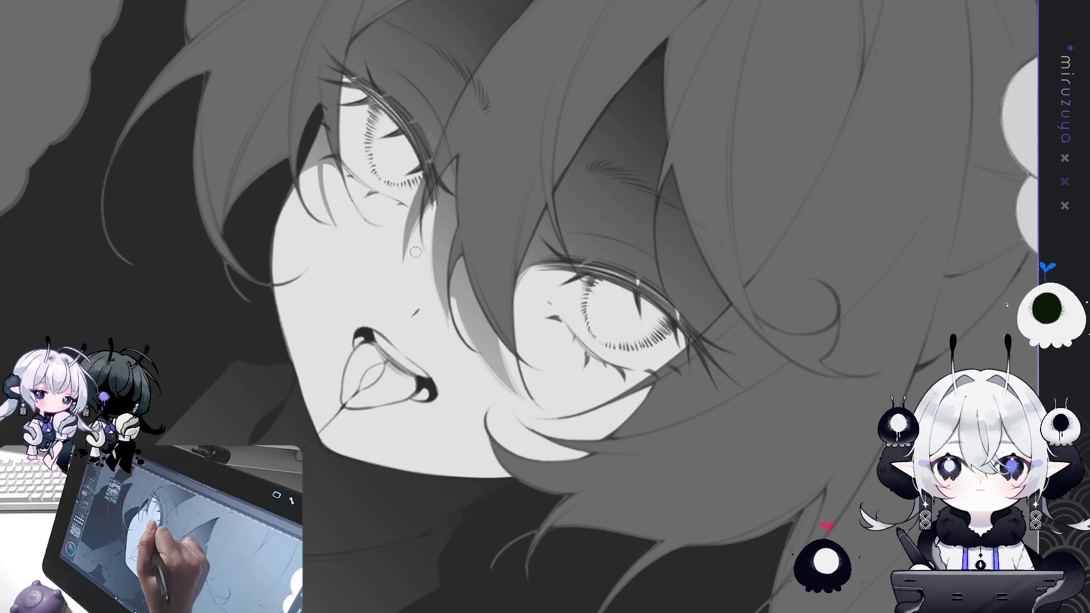
left_click_drag(424, 171, 404, 255)
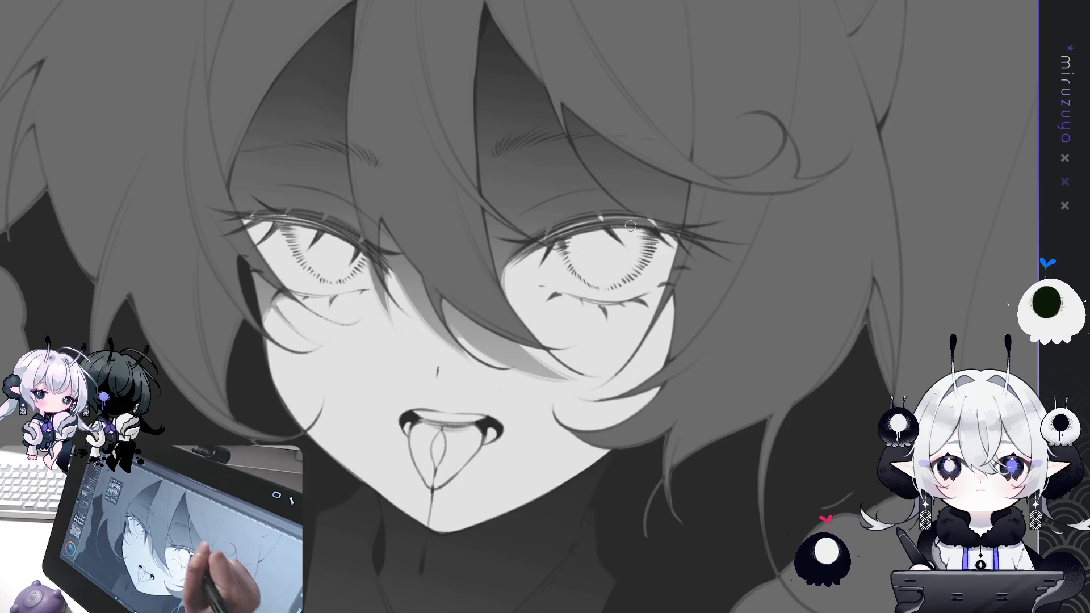
- Draw a thin line under the right eye and lasso a strip along the lower cheek
left_click_drag(714, 533, 483, 335)
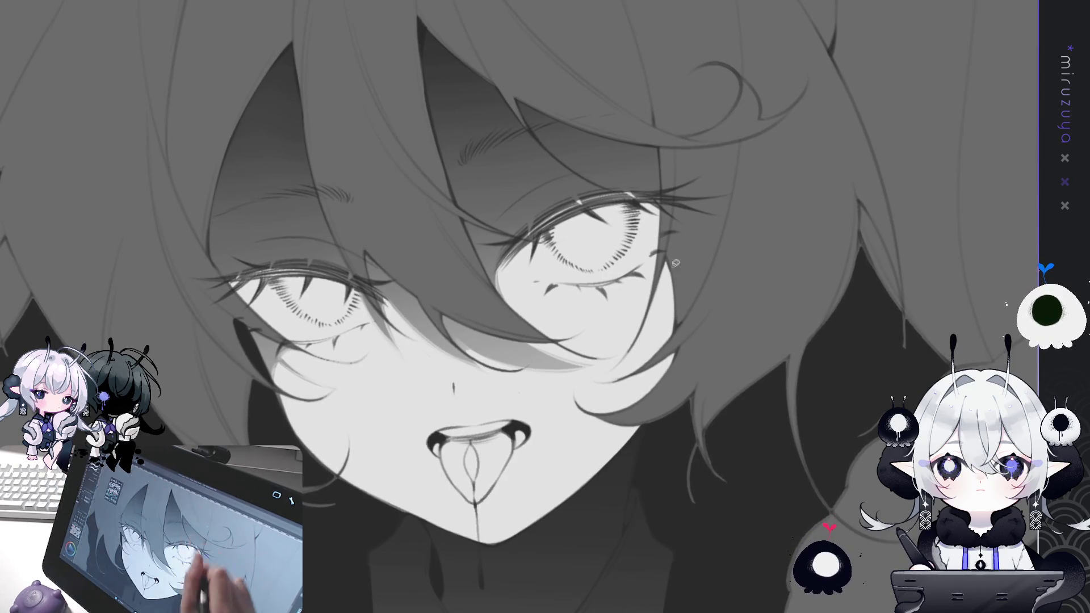
left_click_drag(658, 335, 639, 363)
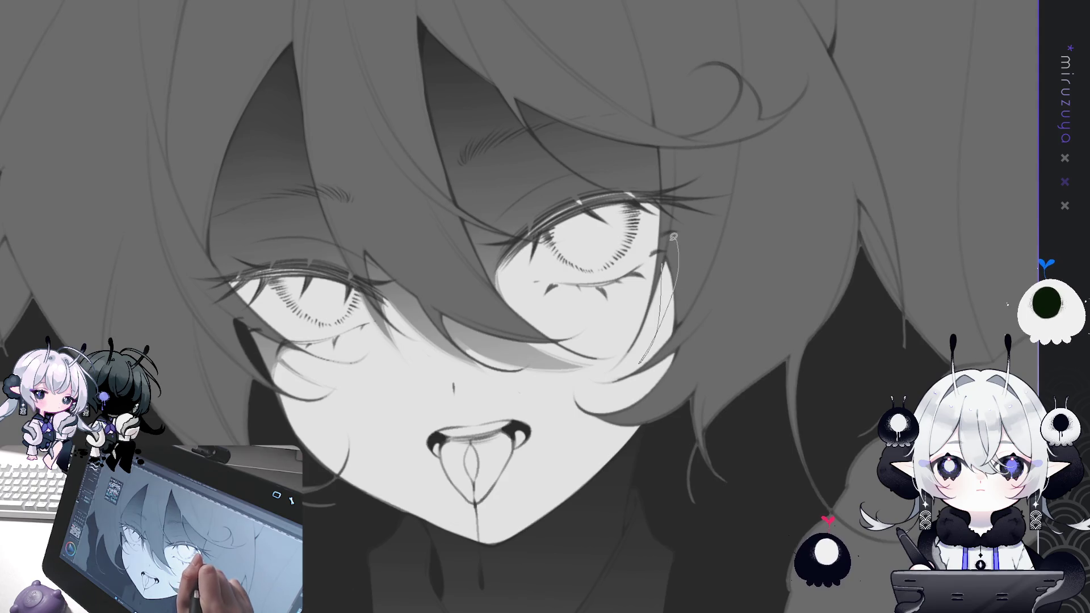
left_click_drag(675, 235, 675, 236)
mouse_move(673, 340)
left_mouse_down()
mouse_move(615, 396)
mouse_move(690, 332)
mouse_move(635, 389)
mouse_move(460, 463)
mouse_move(438, 400)
mouse_move(438, 457)
left_mouse_up()
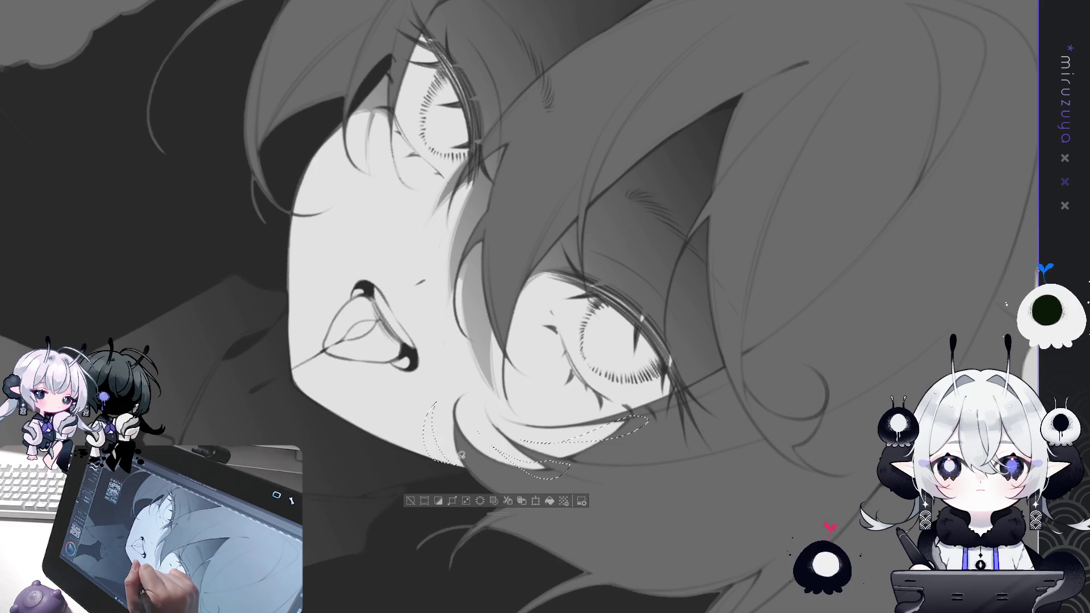
- Select the left cheek edge, airbrush soft grey shading inside it, then deselect
left_click_drag(330, 124, 343, 180)
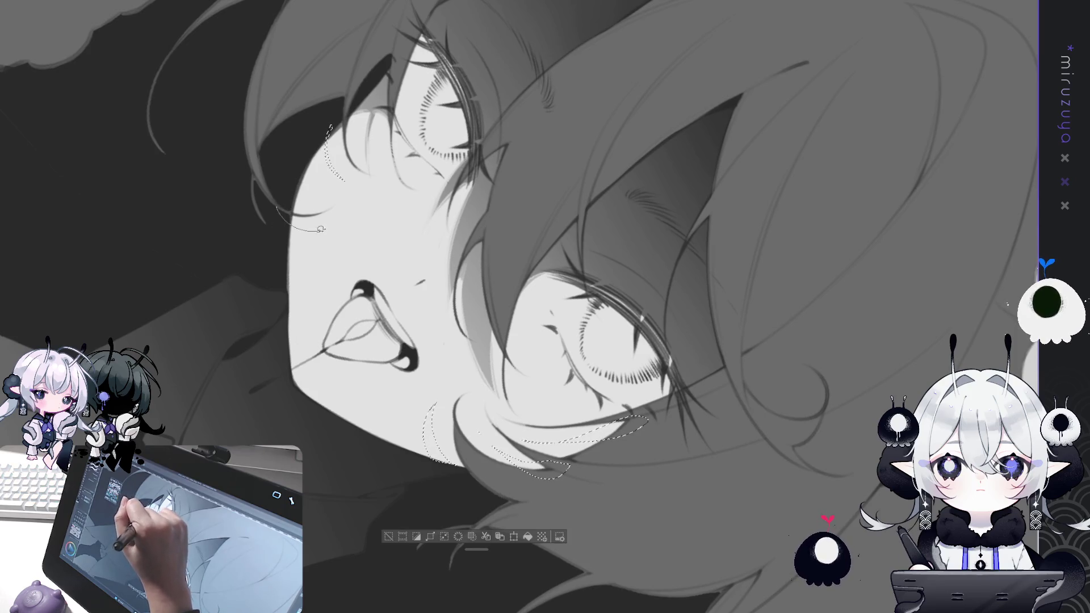
key("ctrl+at")
scroll(545, 307, "down", 2)
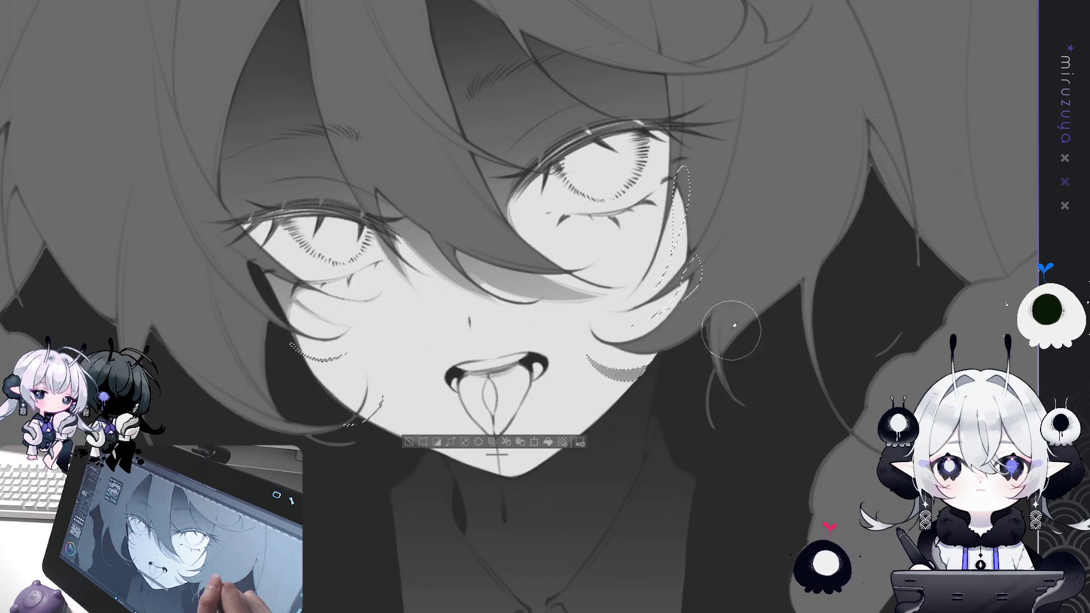
left_click_drag(593, 359, 644, 377)
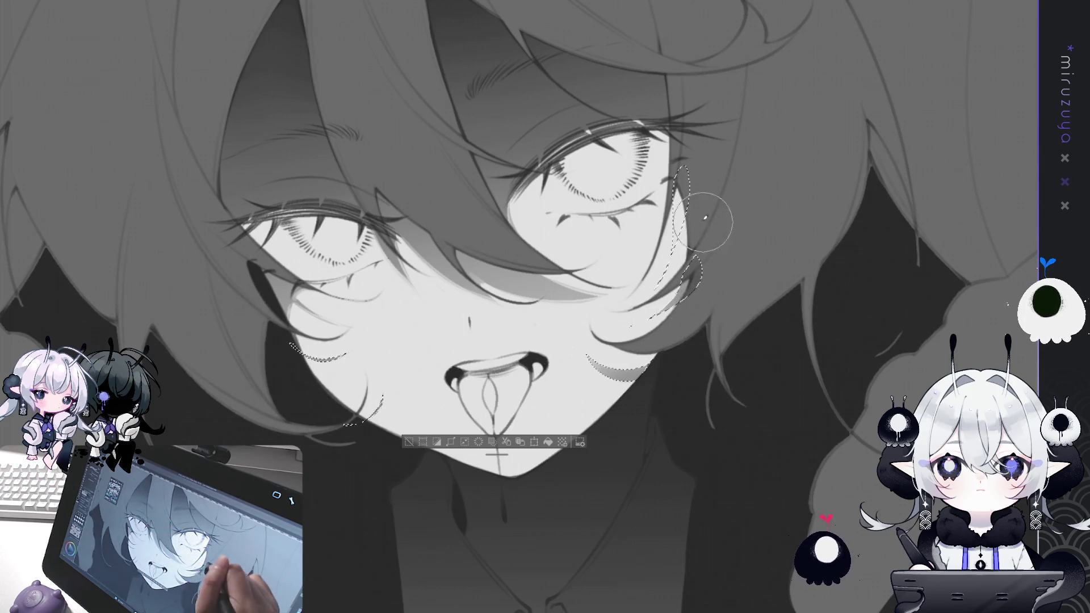
left_click(408, 443)
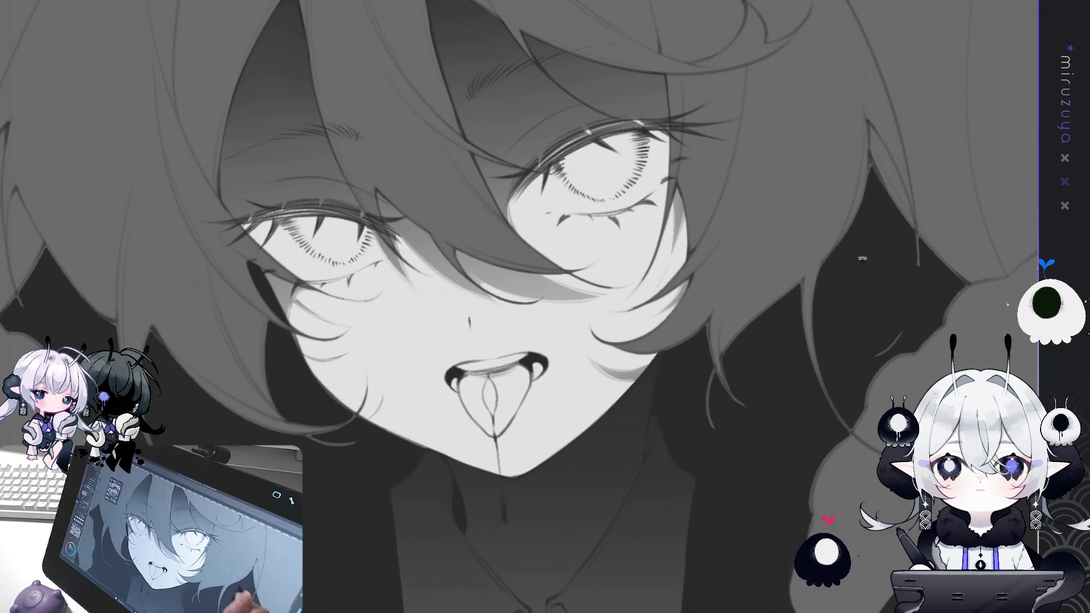
- Level the view, fit the canvas, then zoom to frame the head, twin tails, collar and tie
left_click_drag(857, 252, 882, 309)
key("minus")
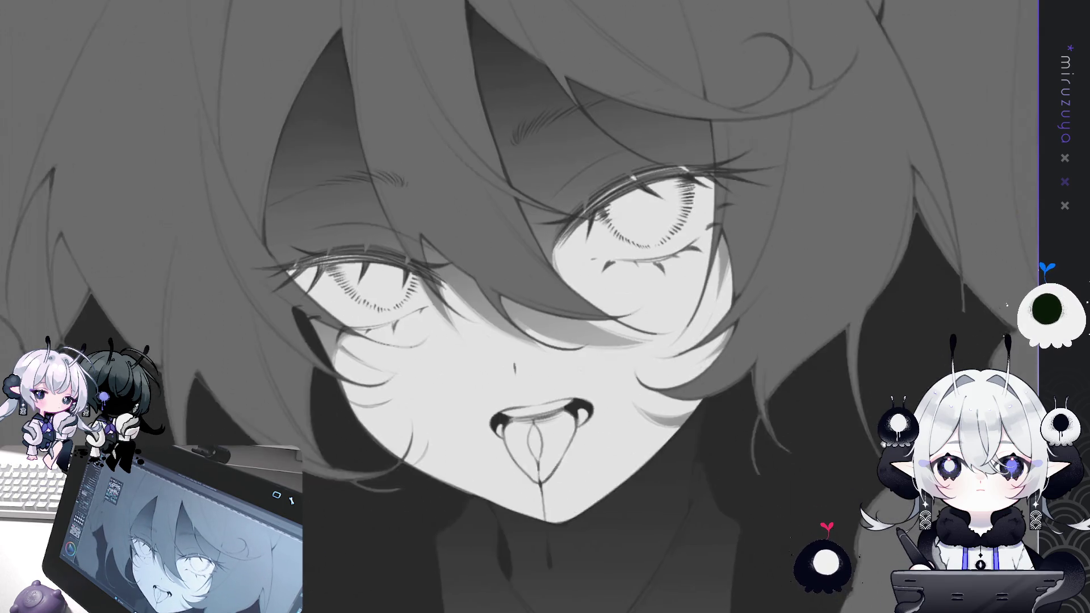
left_click_drag(845, 387, 890, 316)
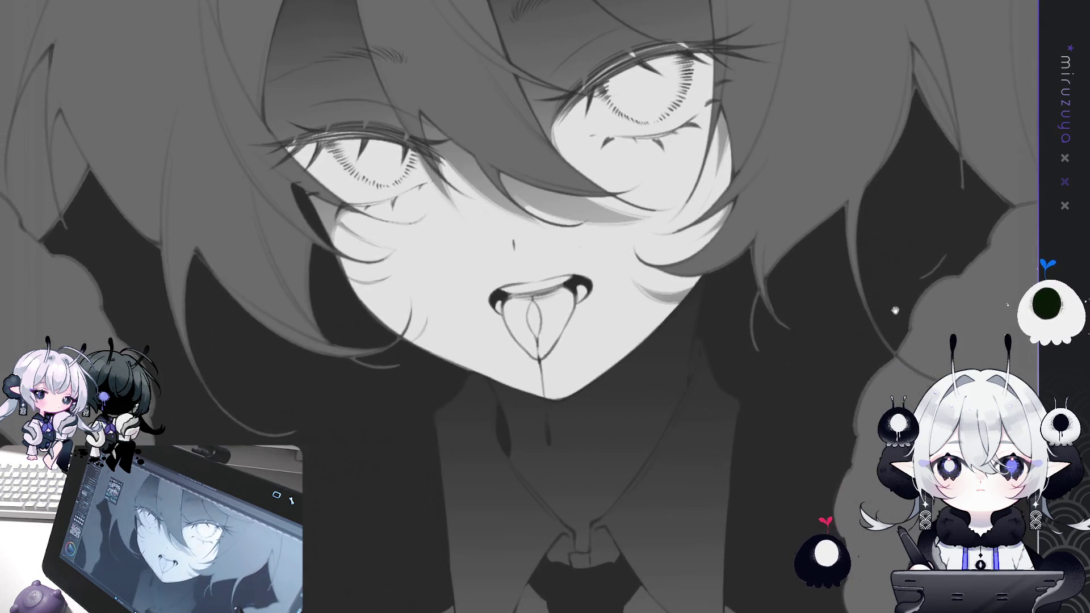
key("ctrl+0")
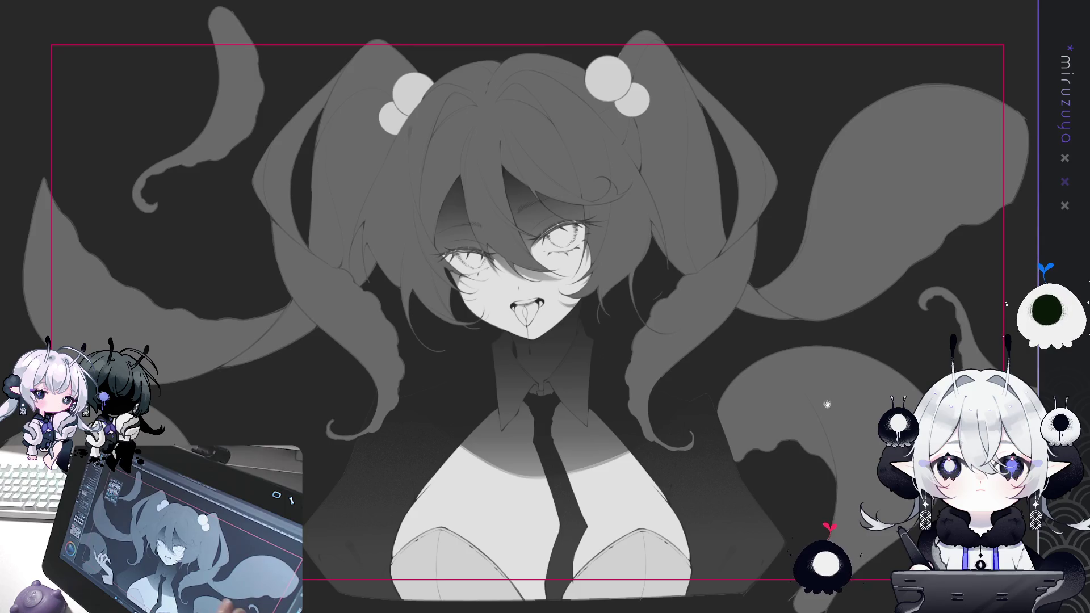
key("ctrl+plus")
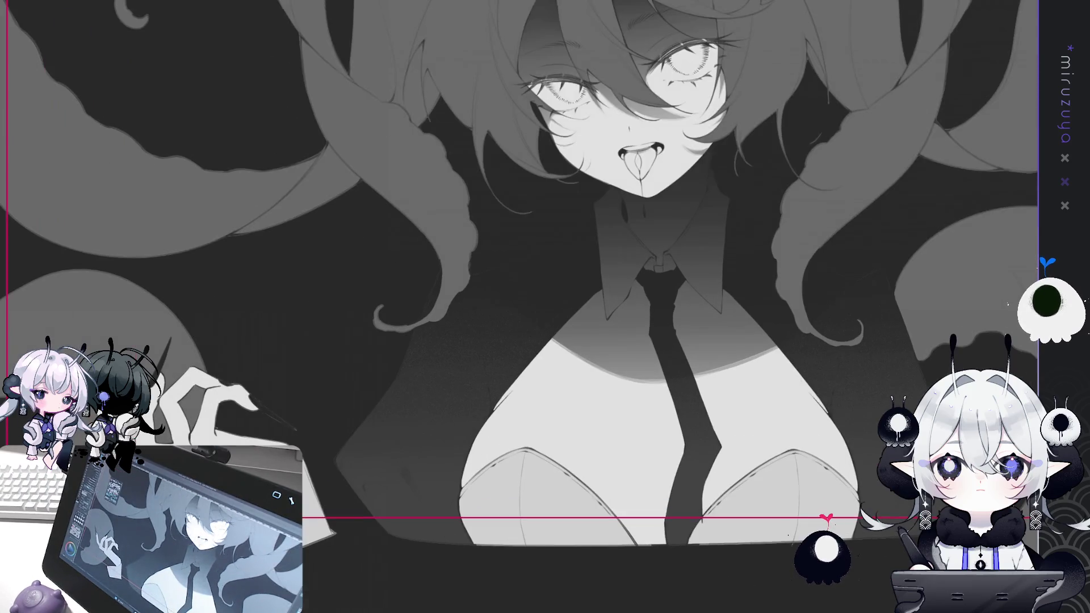
mouse_move(860, 418)
left_mouse_down()
mouse_move(857, 436)
mouse_move(679, 537)
left_mouse_up()
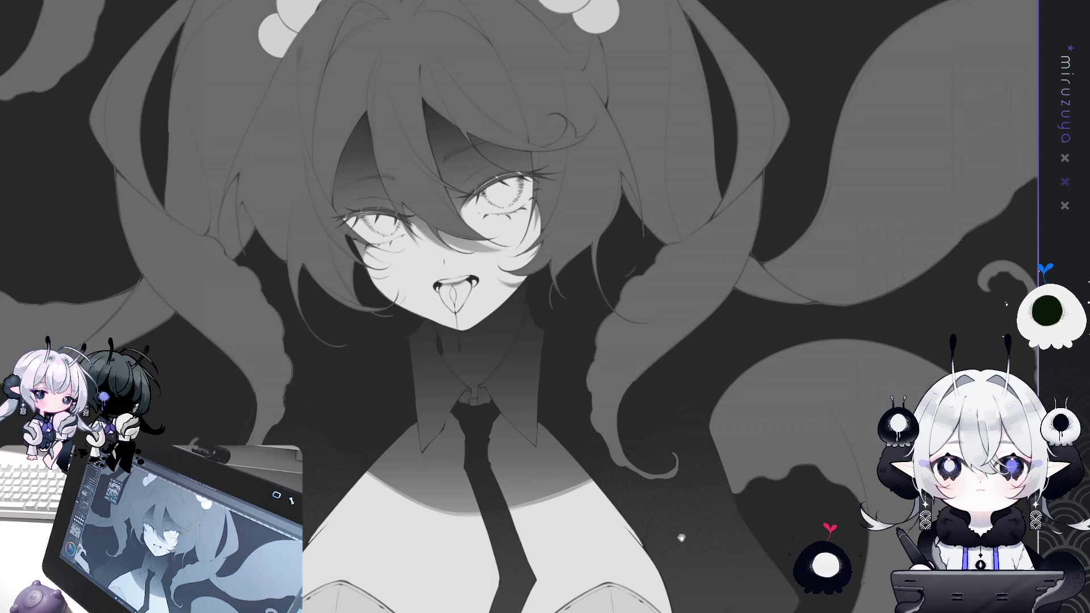
mouse_move(681, 536)
left_mouse_down()
mouse_move(792, 539)
mouse_move(792, 607)
mouse_move(750, 610)
mouse_move(781, 585)
left_mouse_up()
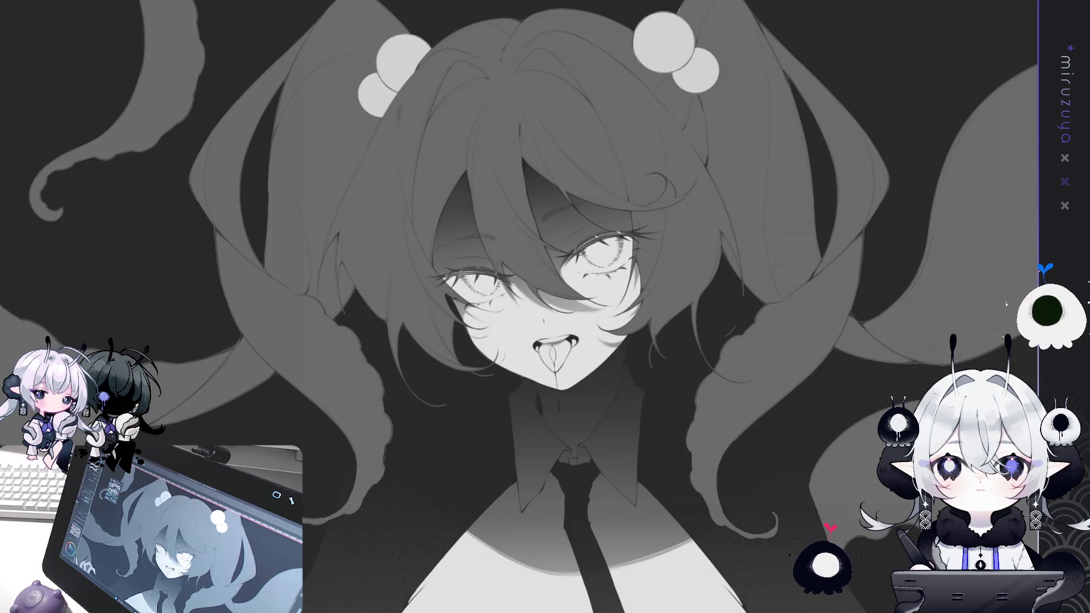
left_click_drag(399, 85, 421, 137)
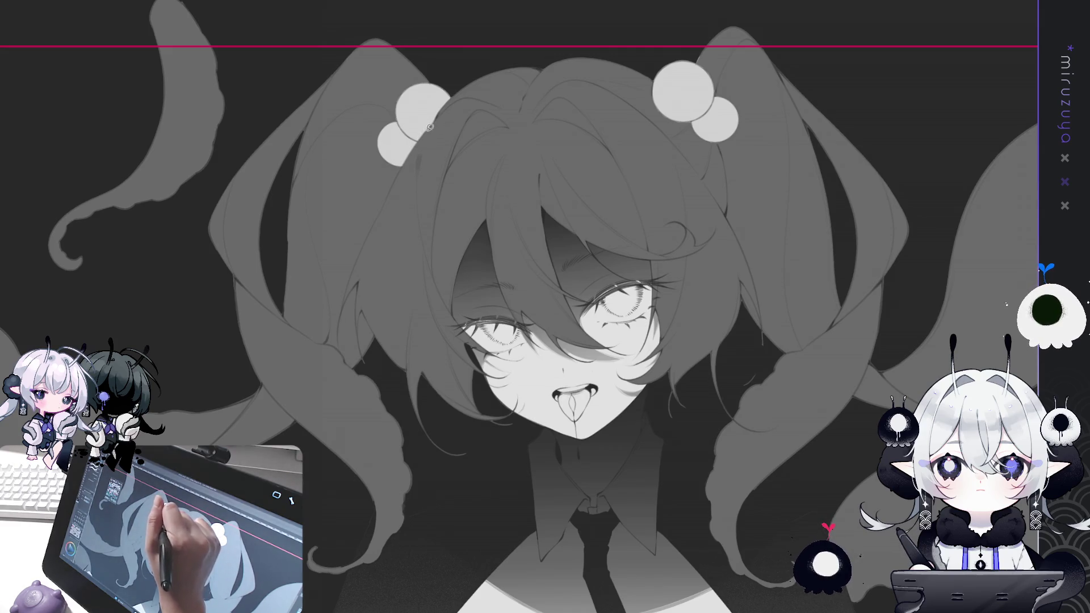
- Lasso the hair between the two buns, fill it darker, and deselect
mouse_move(423, 132)
left_mouse_down()
mouse_move(463, 213)
mouse_move(596, 233)
mouse_move(673, 150)
mouse_move(680, 116)
mouse_move(714, 142)
mouse_move(752, 283)
mouse_move(737, 392)
mouse_move(544, 455)
mouse_move(411, 429)
mouse_move(369, 319)
mouse_move(356, 318)
mouse_move(349, 273)
mouse_move(427, 132)
left_mouse_up()
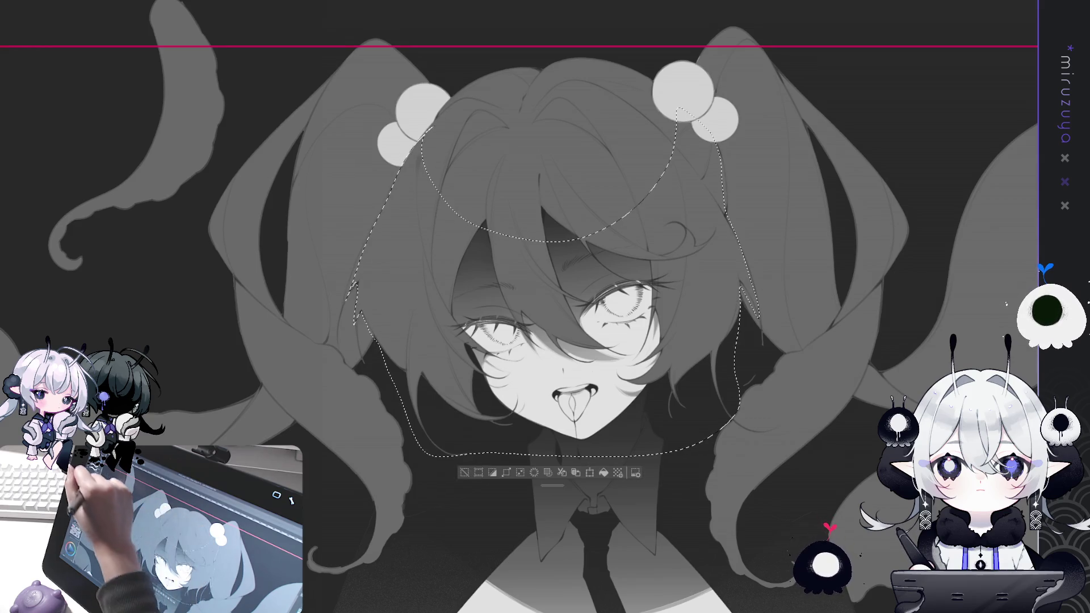
left_click_drag(543, 54, 576, 437)
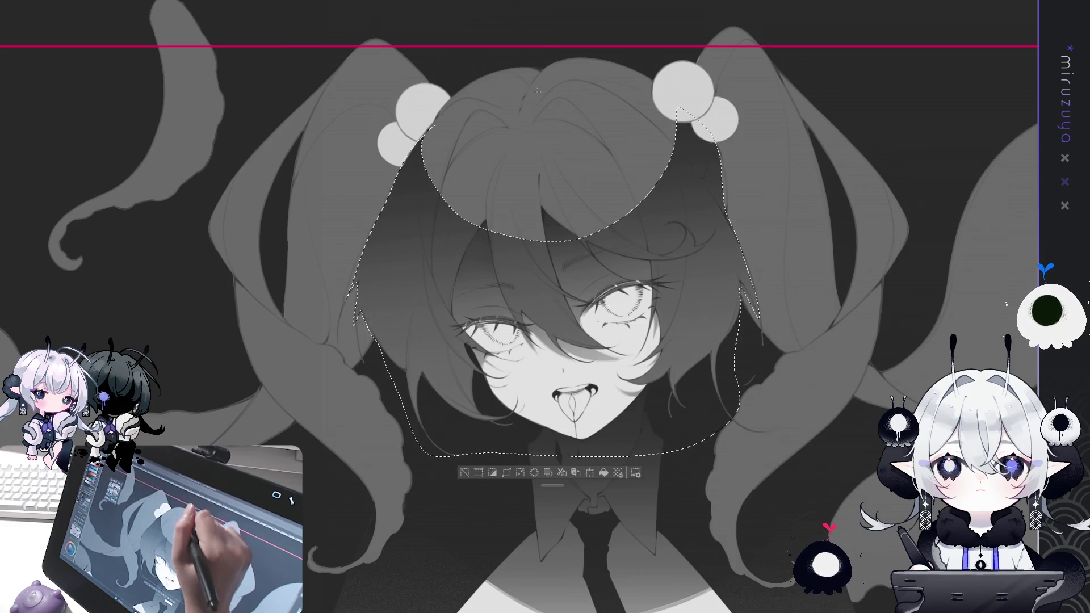
left_click(592, 475)
left_click(464, 474)
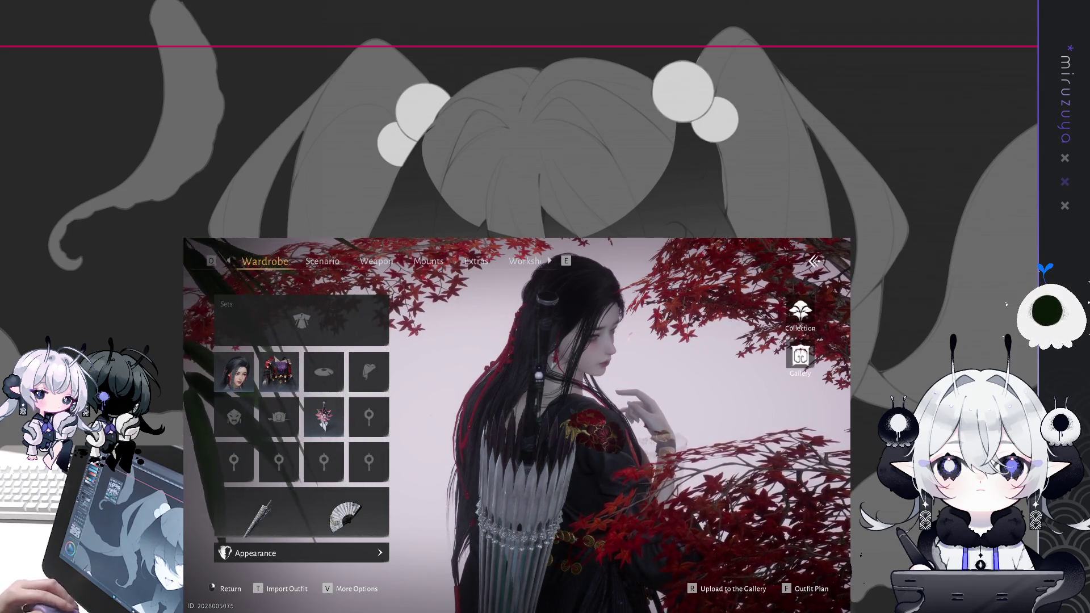
- Leave the hairstyle menu, run through the grass to the riverbank, and show the in-progress quest overview
left_click(234, 372)
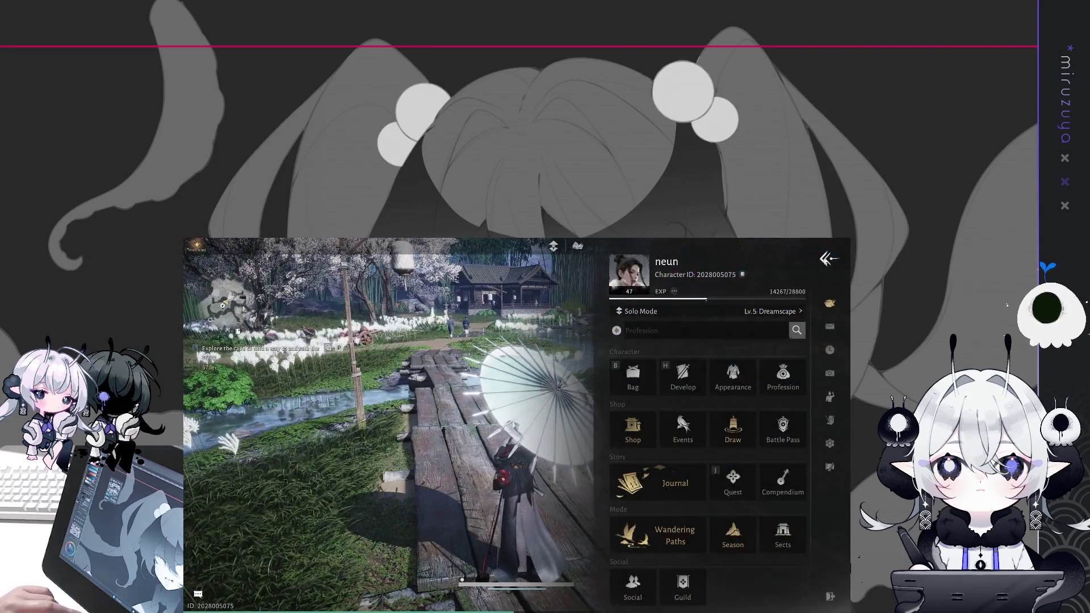
left_click(829, 260)
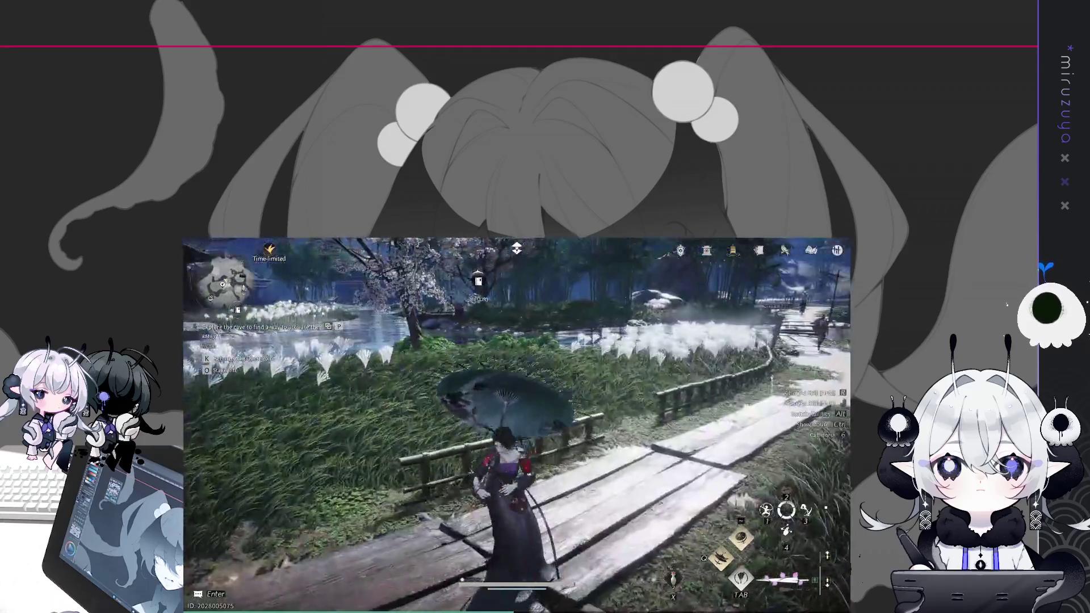
key("w")
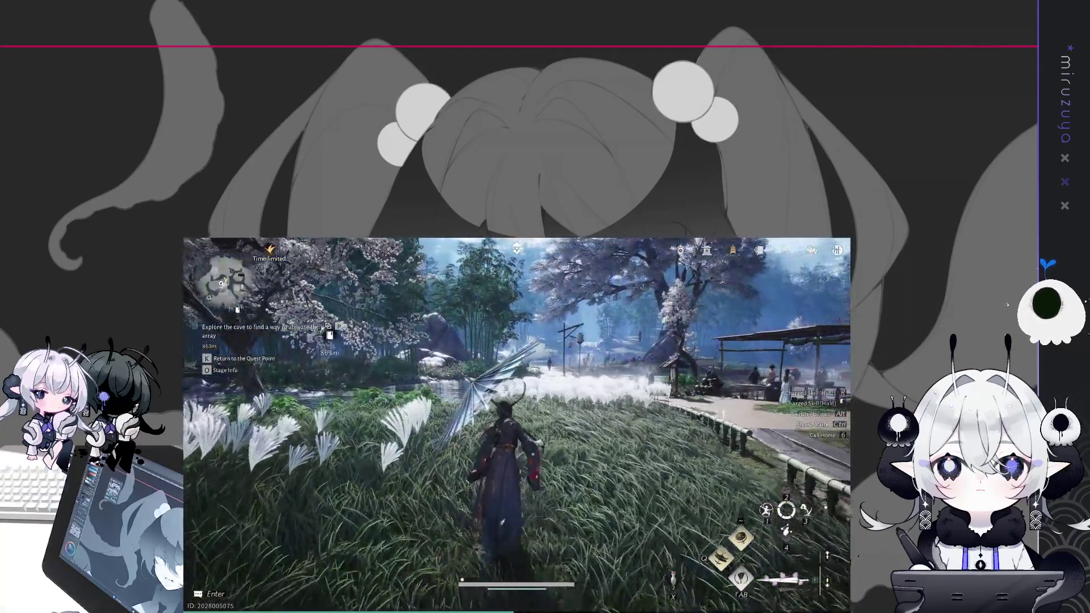
key("w")
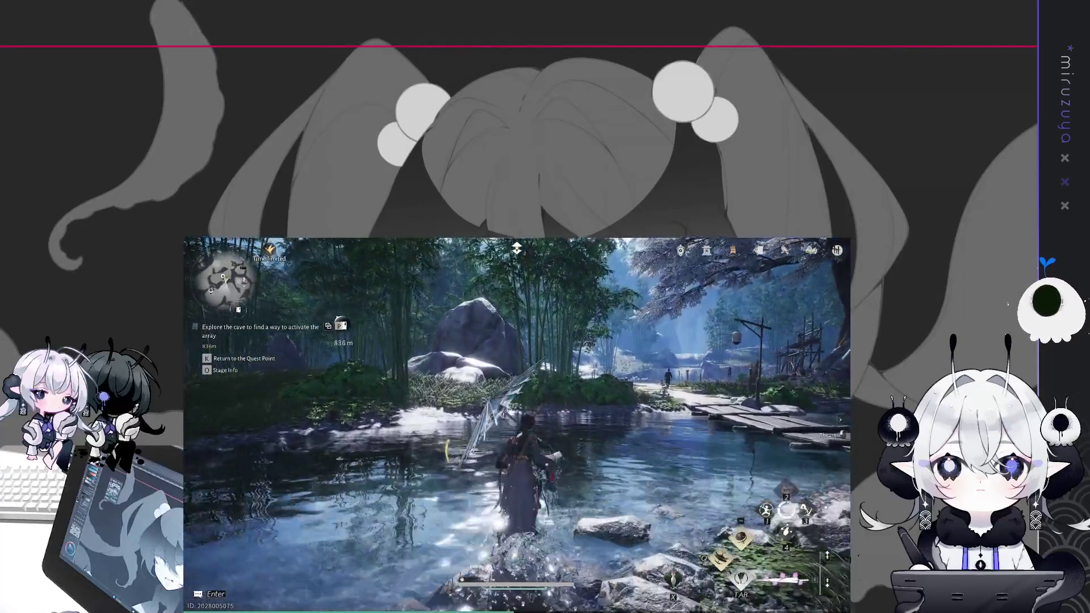
key("p")
left_click(266, 261)
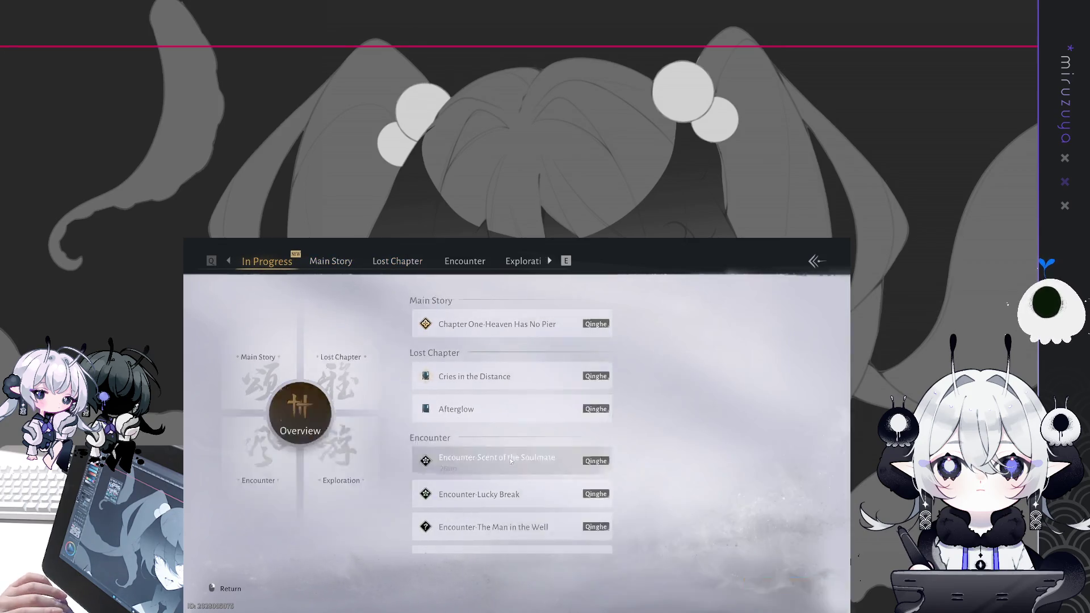
- Select the Scent of the Soulmate encounter, view its location, and teleport to a nearby waypoint
left_click(511, 461)
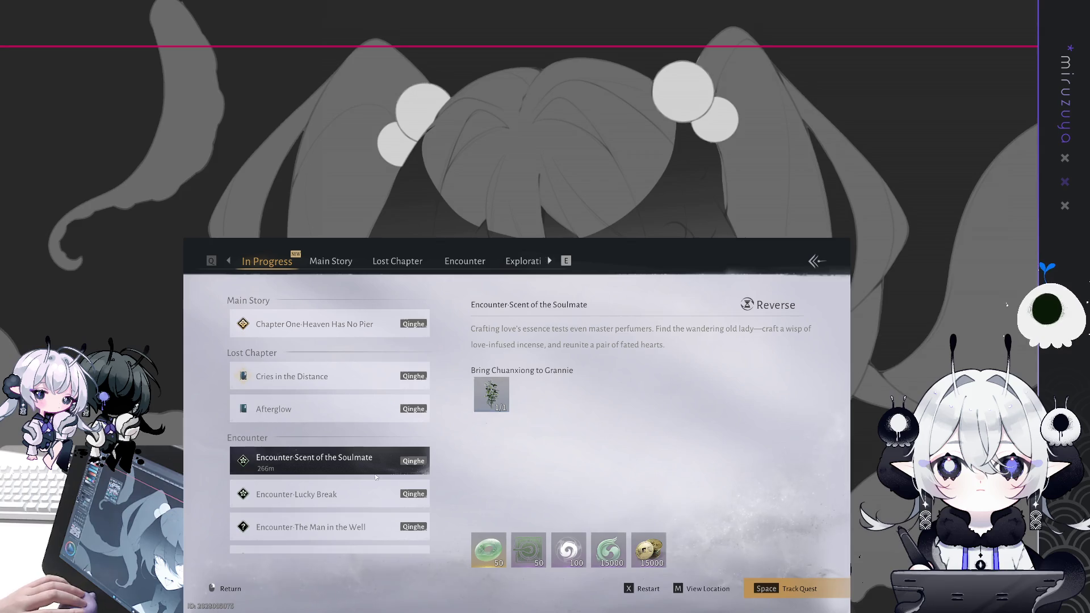
left_click(785, 591)
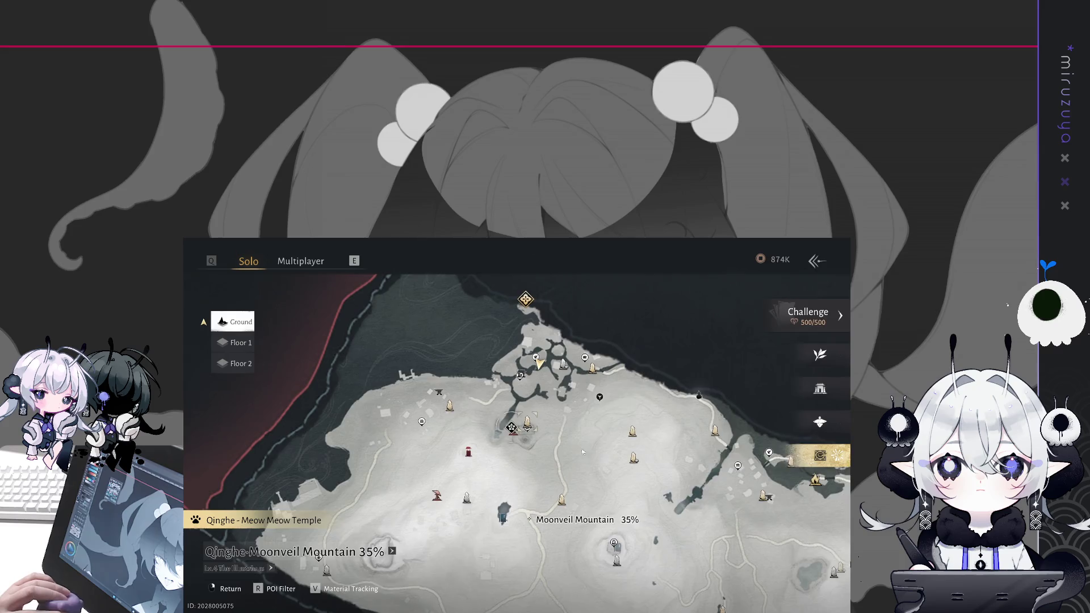
left_click(517, 426)
left_click(790, 583)
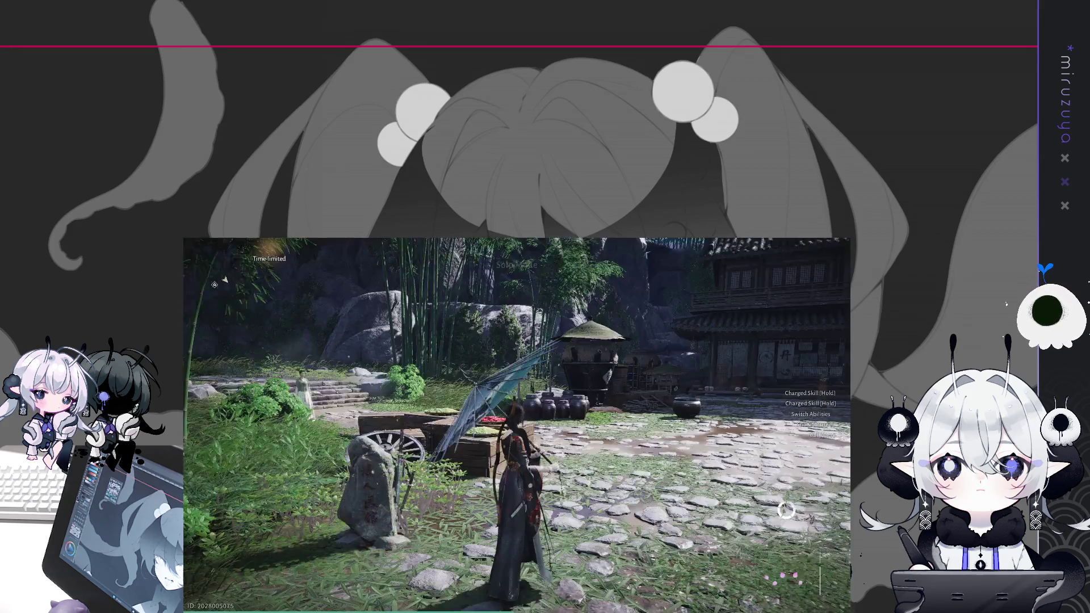
- Run and glide past the waterfall into Granny Shi's house courtyard
key("w")
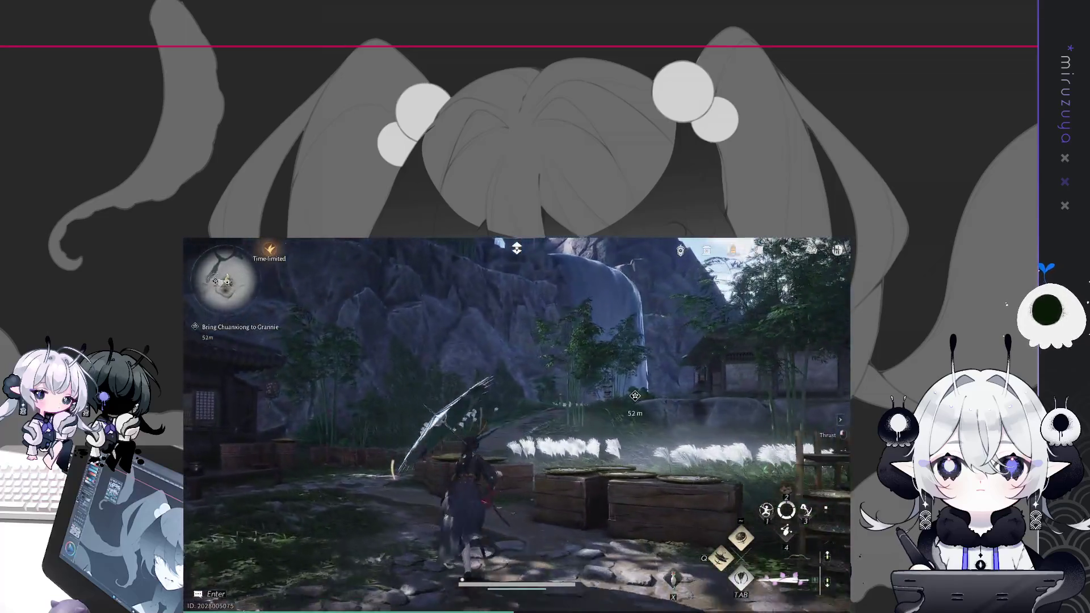
key("space")
key("w")
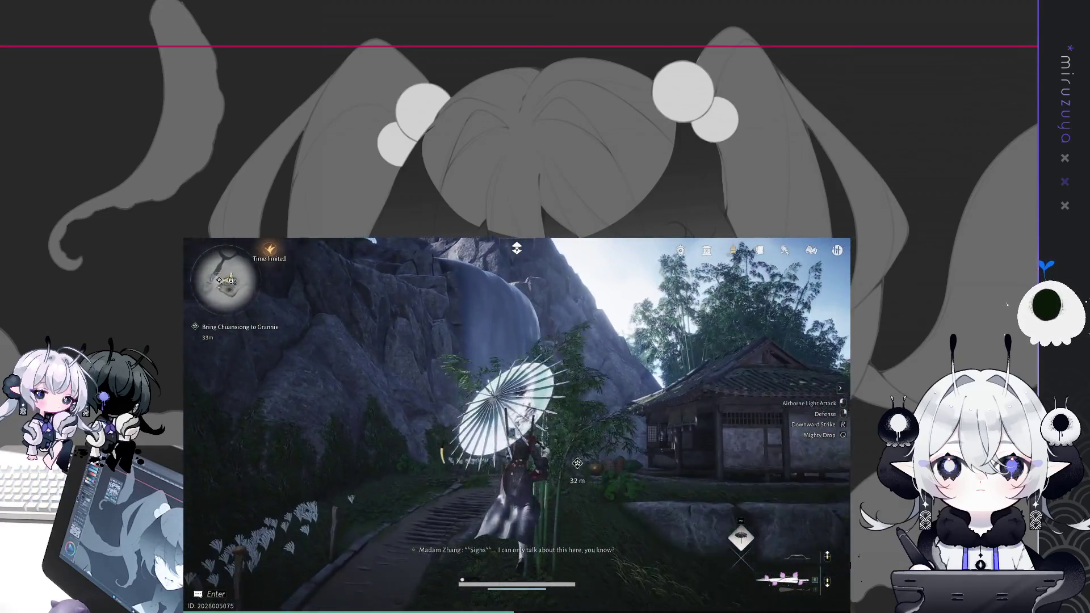
key("w")
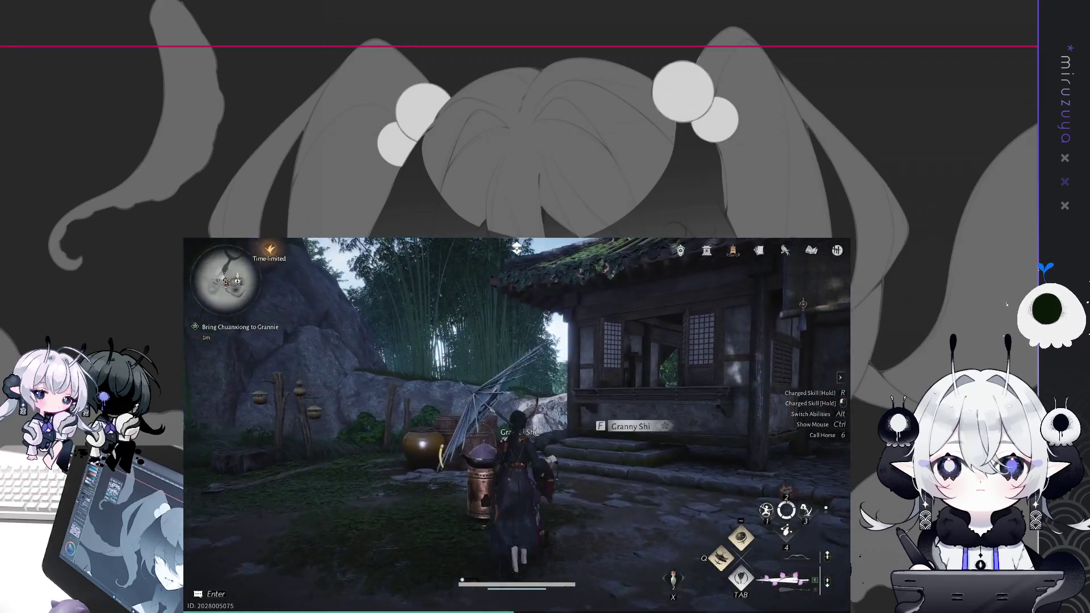
- Talk to Granny Shi and submit the Chuanxiong to her
key("f")
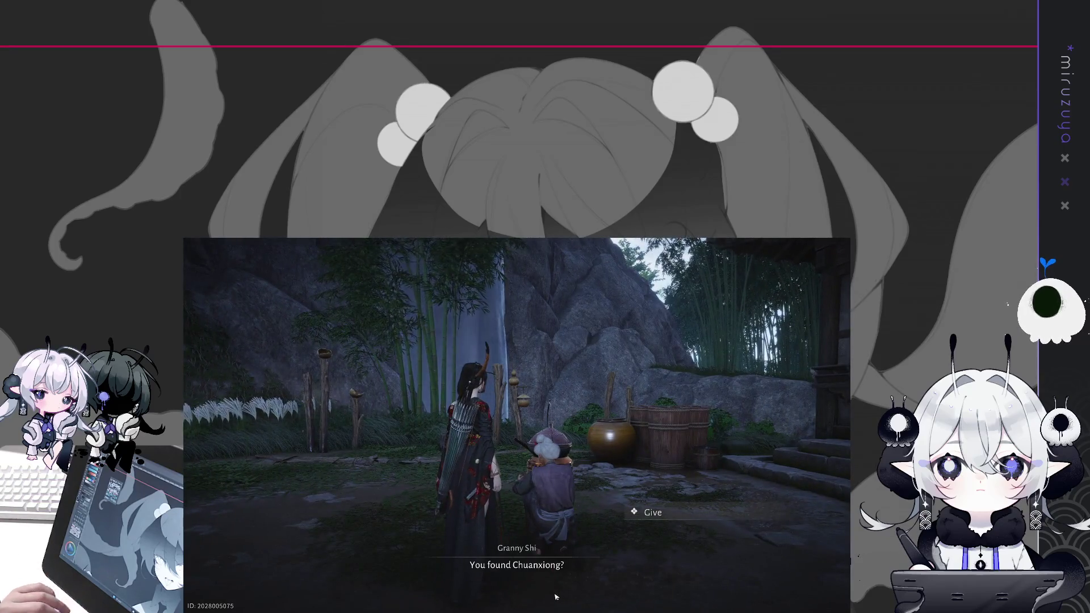
key("f")
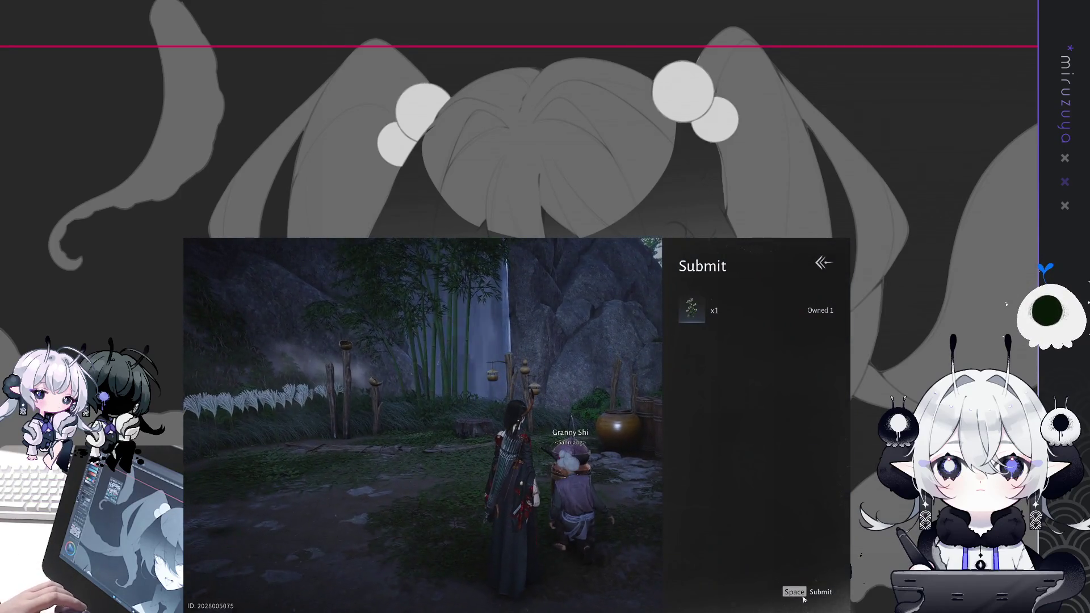
left_click(803, 597)
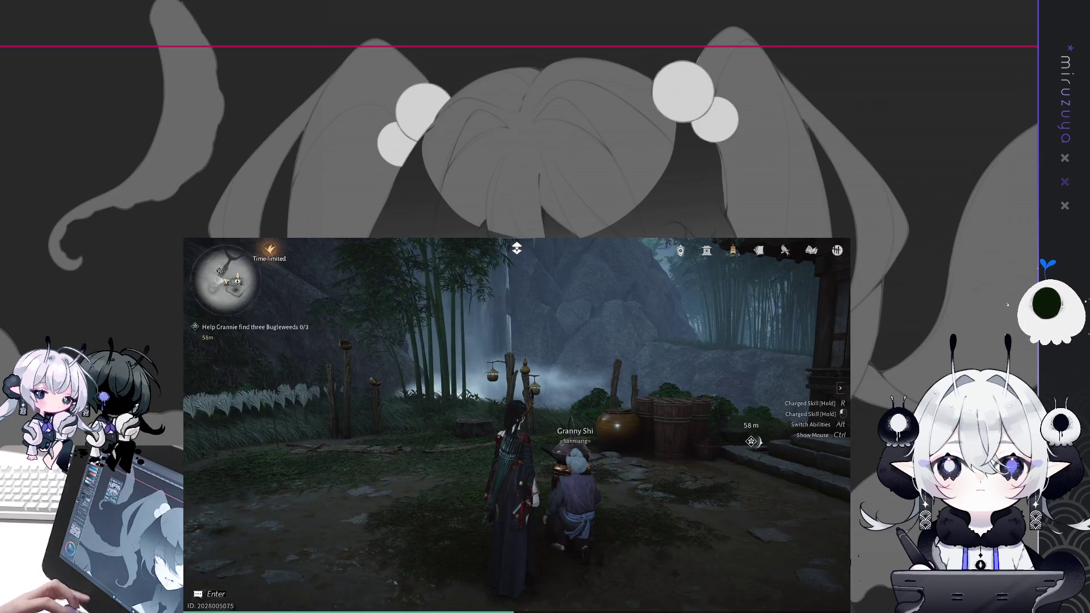
- Cross the rocks to the bamboo grove stream and gather three Bugleweed flowers
key("w")
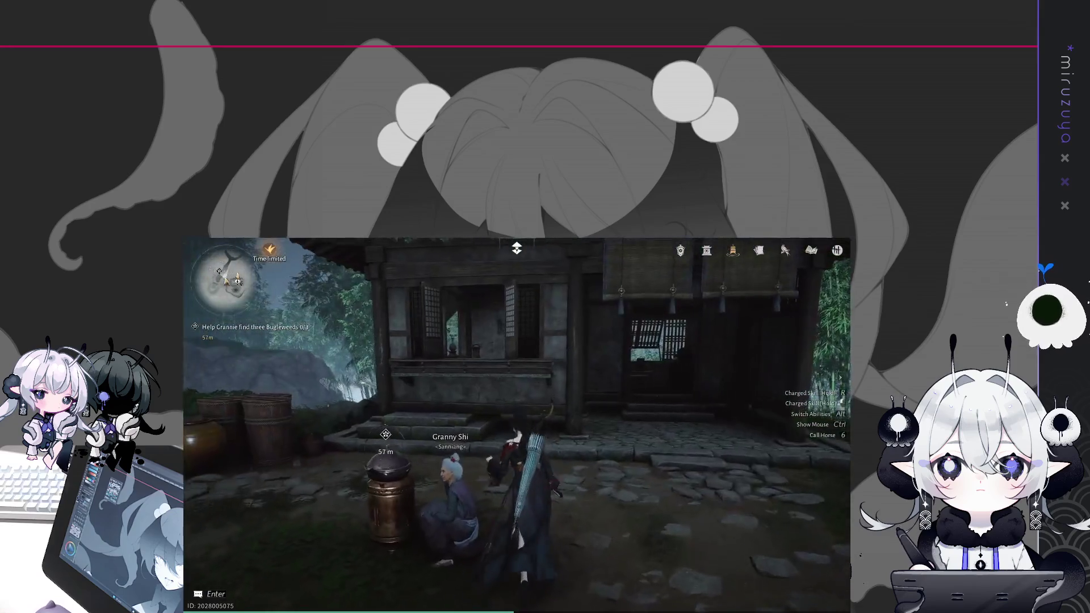
key("w")
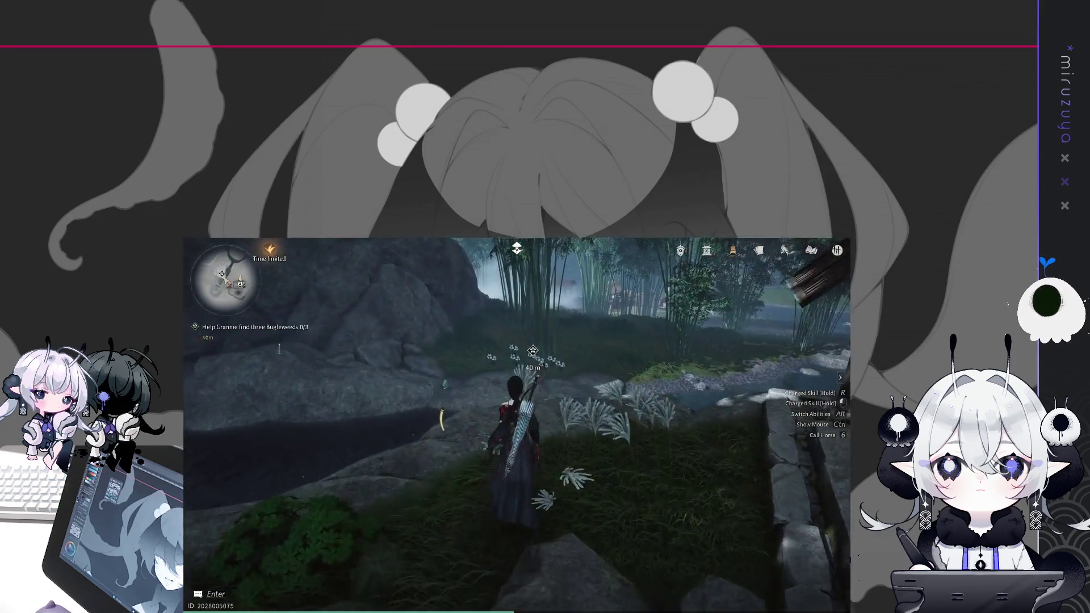
key("w")
key("space")
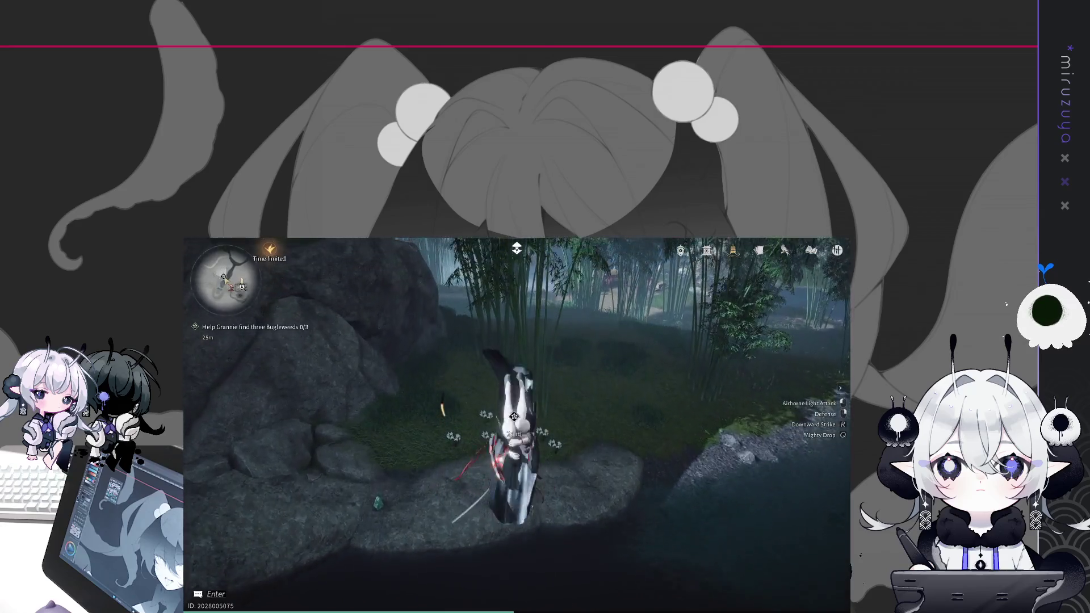
key("w")
key("w")
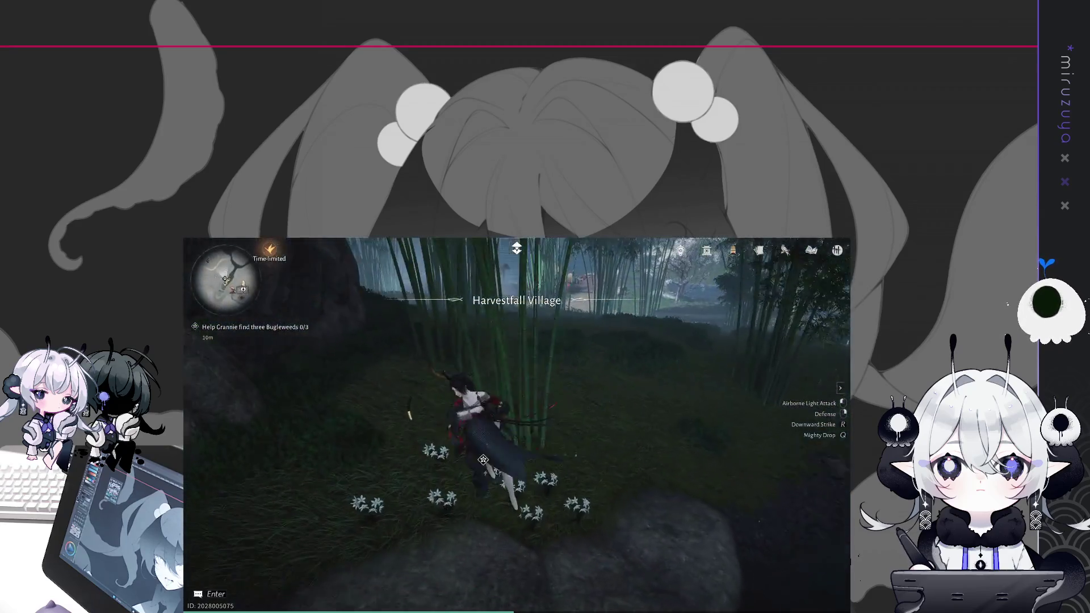
key("w")
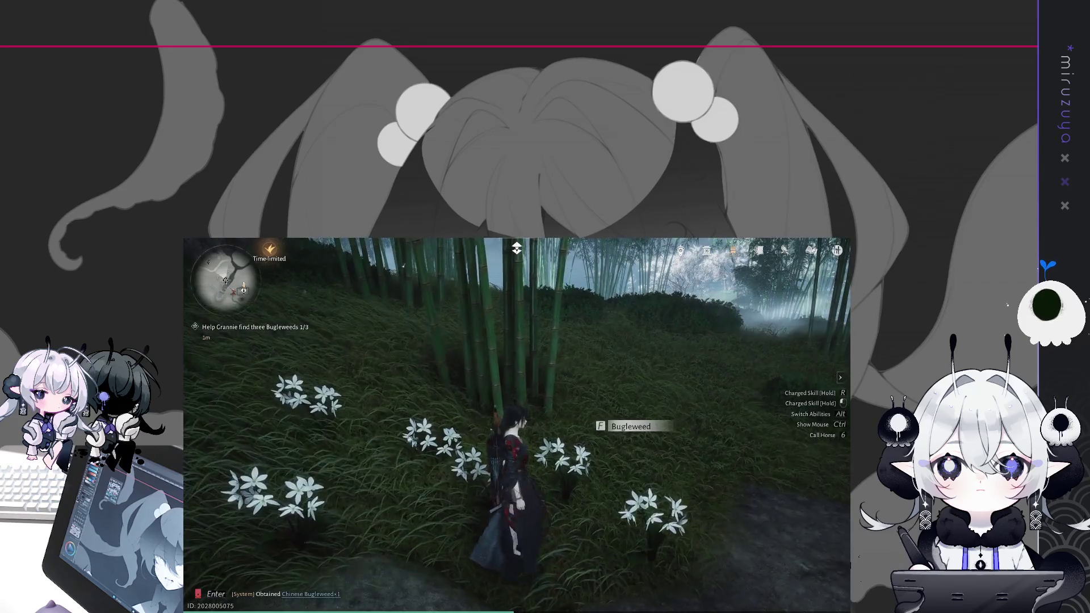
key("w")
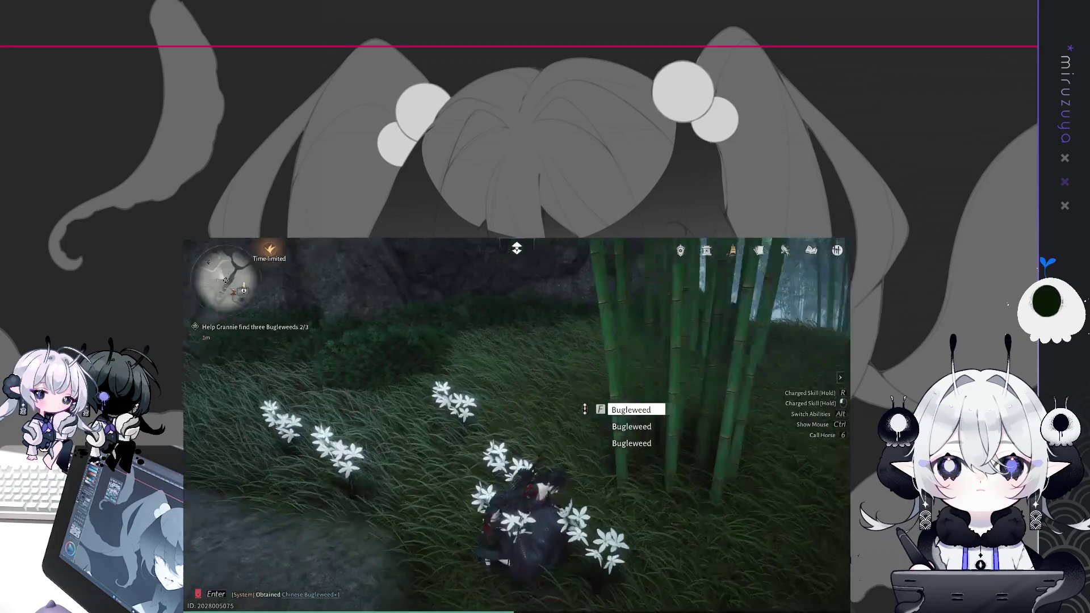
key("f")
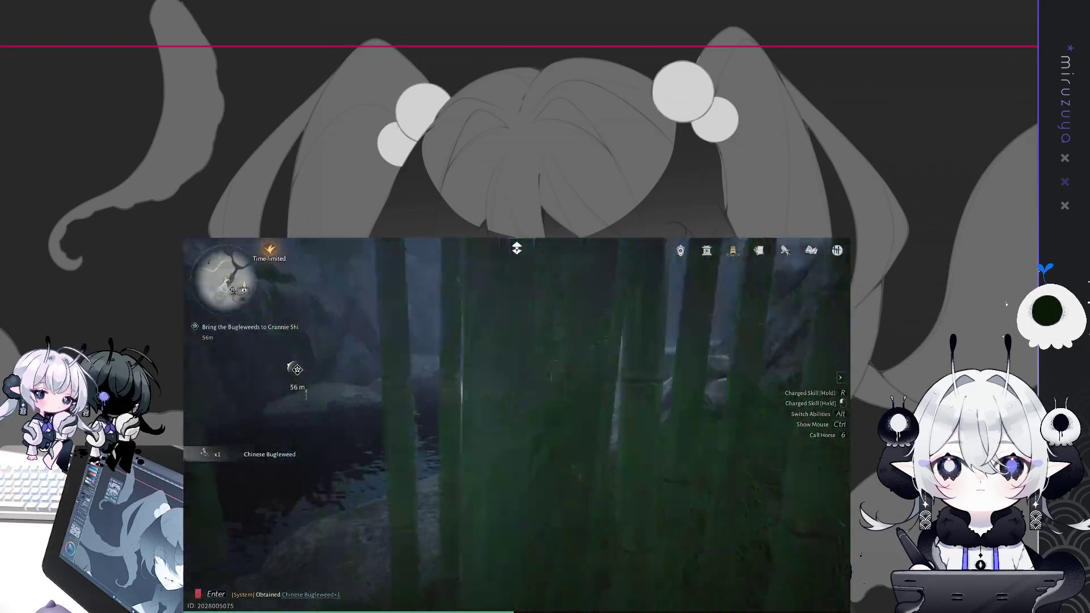
- Return to Granny Shi and give her the three Bugleweeds
key("w")
key("w")
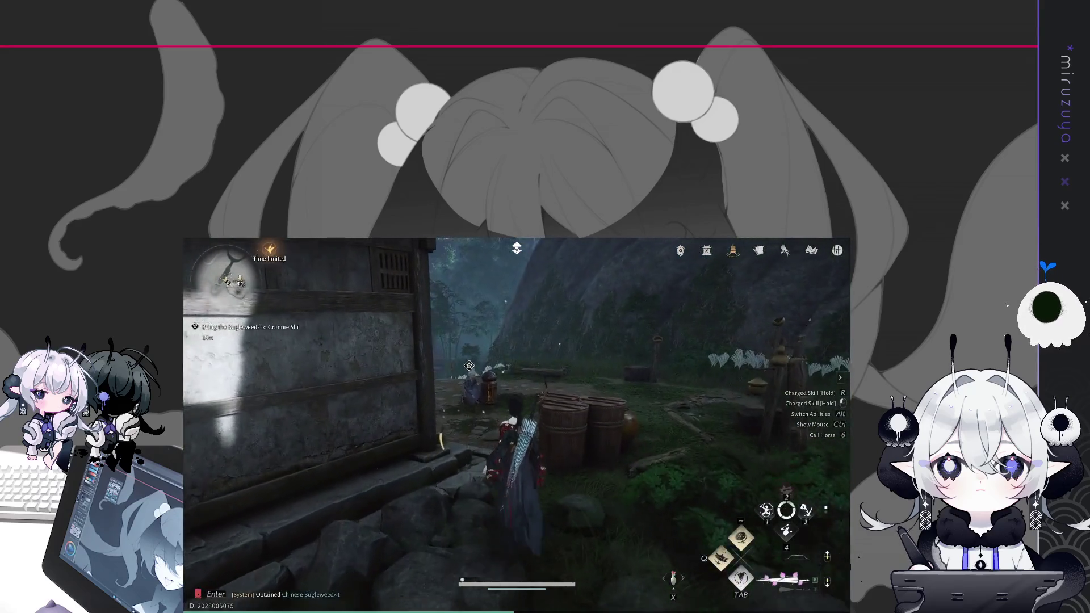
key("f")
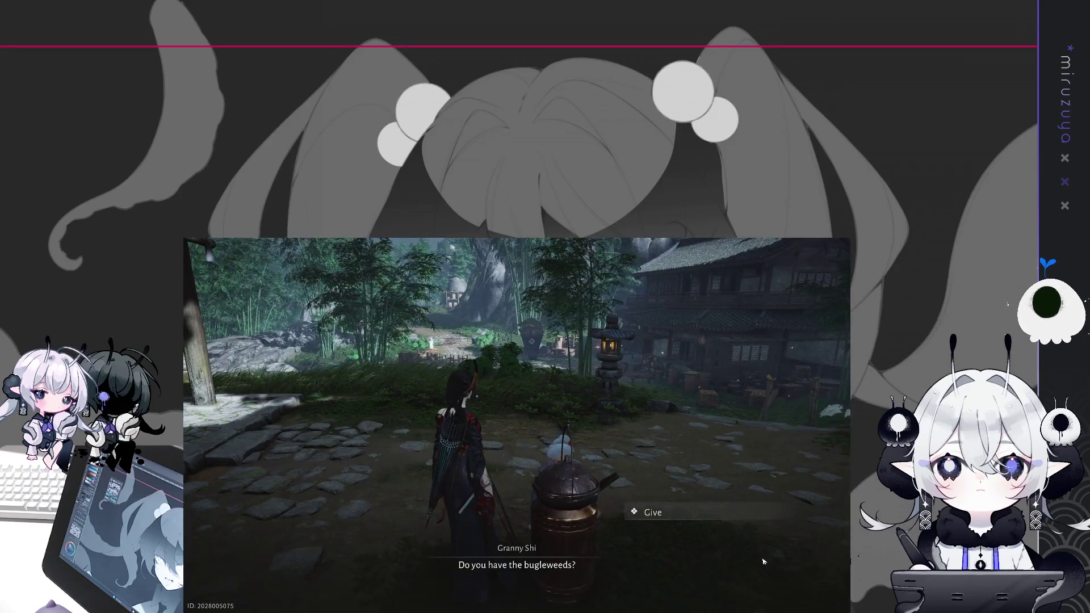
left_click(738, 517)
left_click(812, 594)
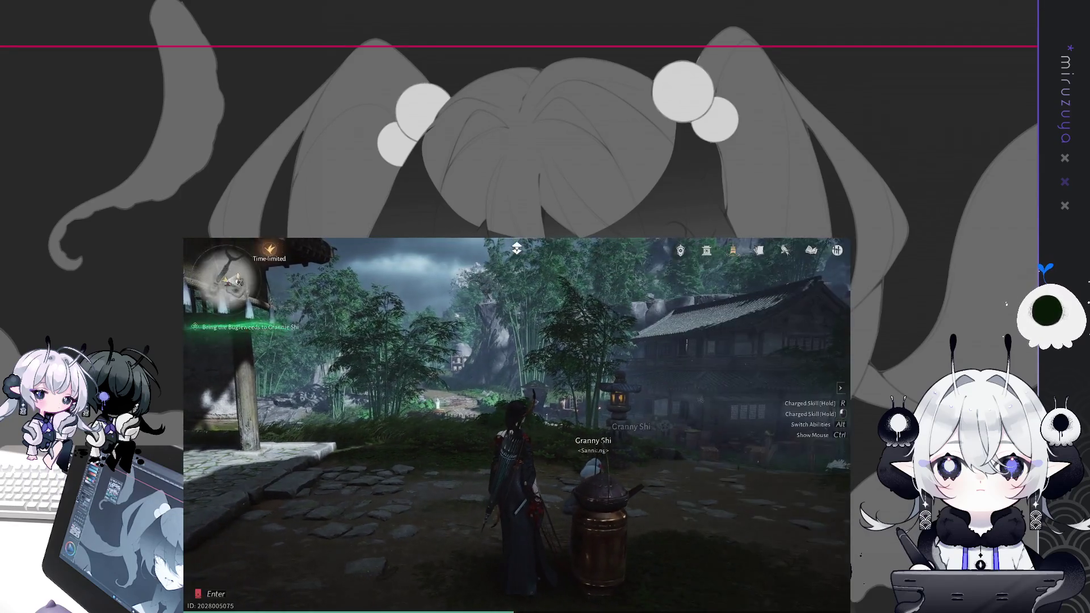
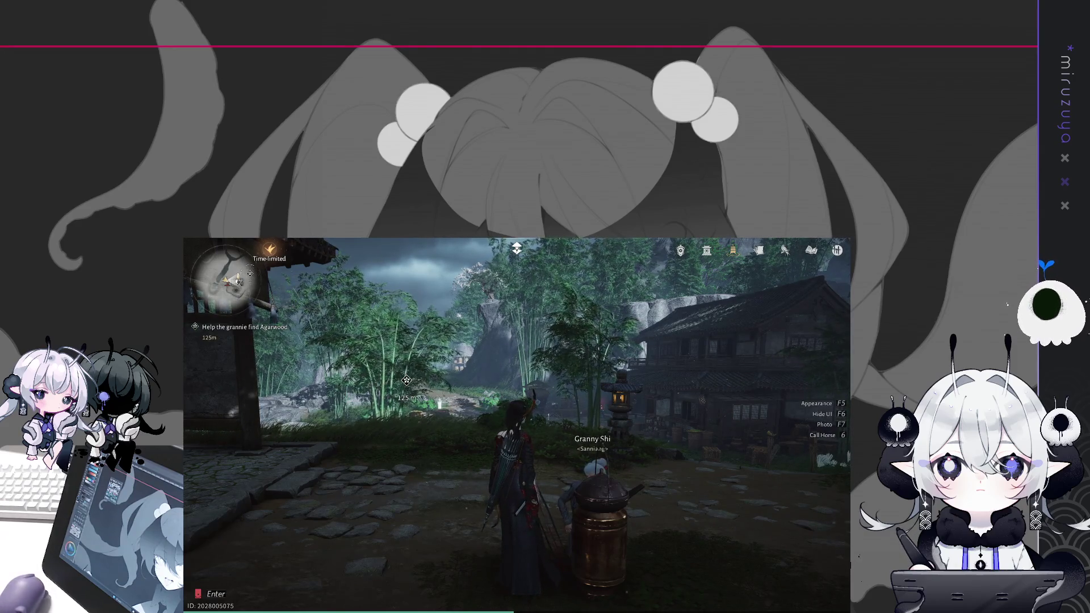
- Turn the character away from Granny Shi toward the courtyard
key("w")
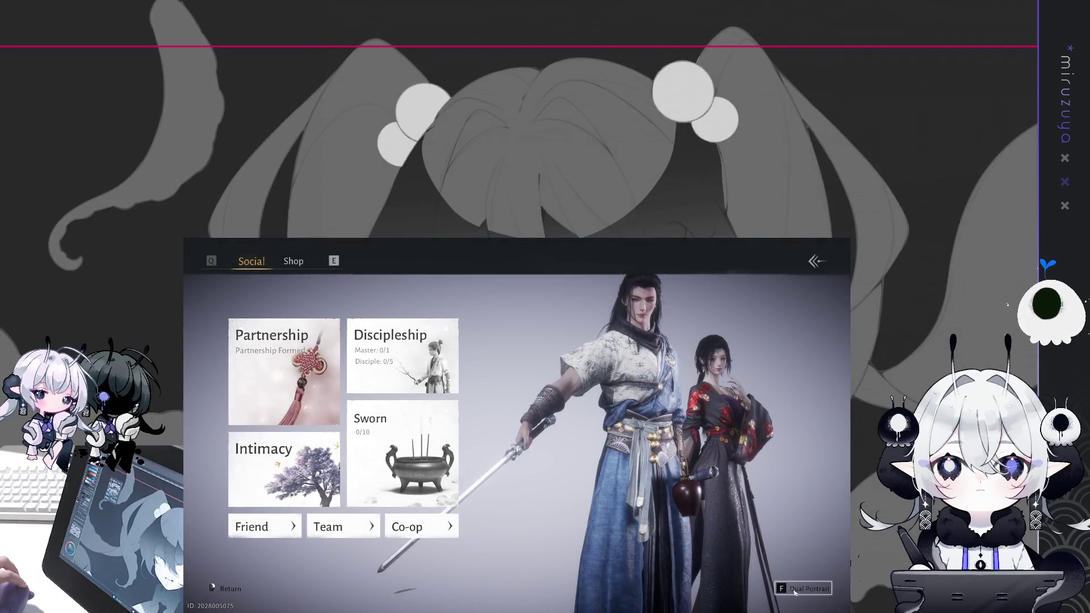
- Pair the dual portrait with a different friend and save it
left_click(793, 590)
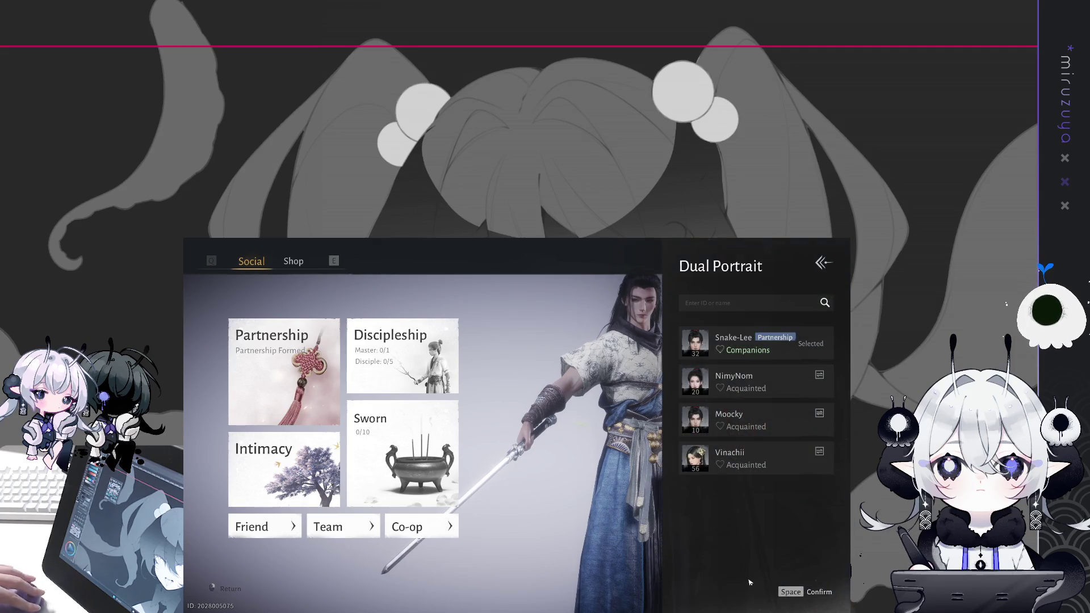
left_click(749, 384)
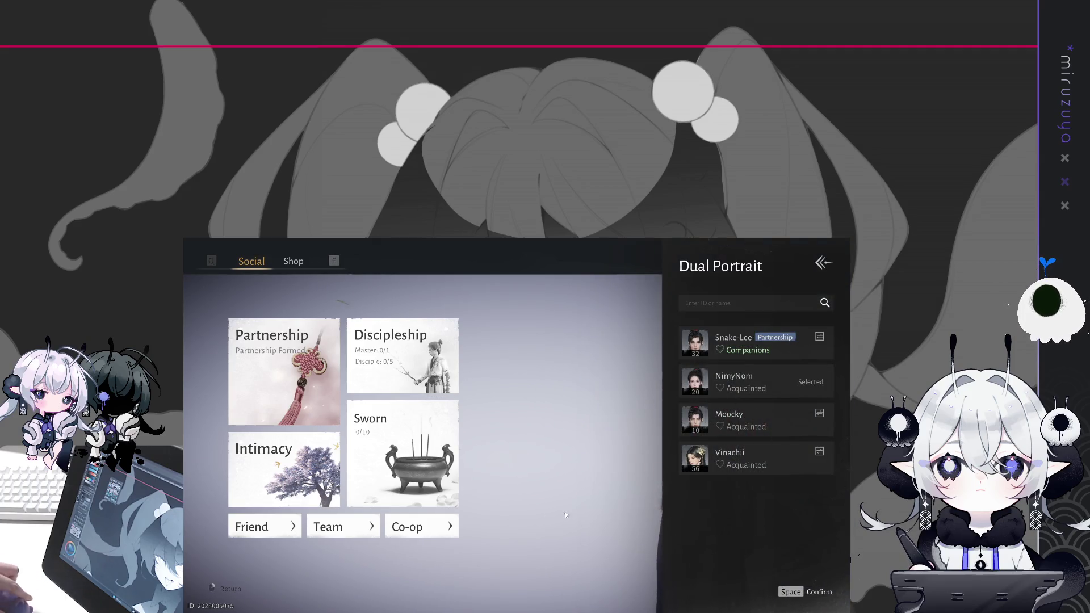
left_click(784, 588)
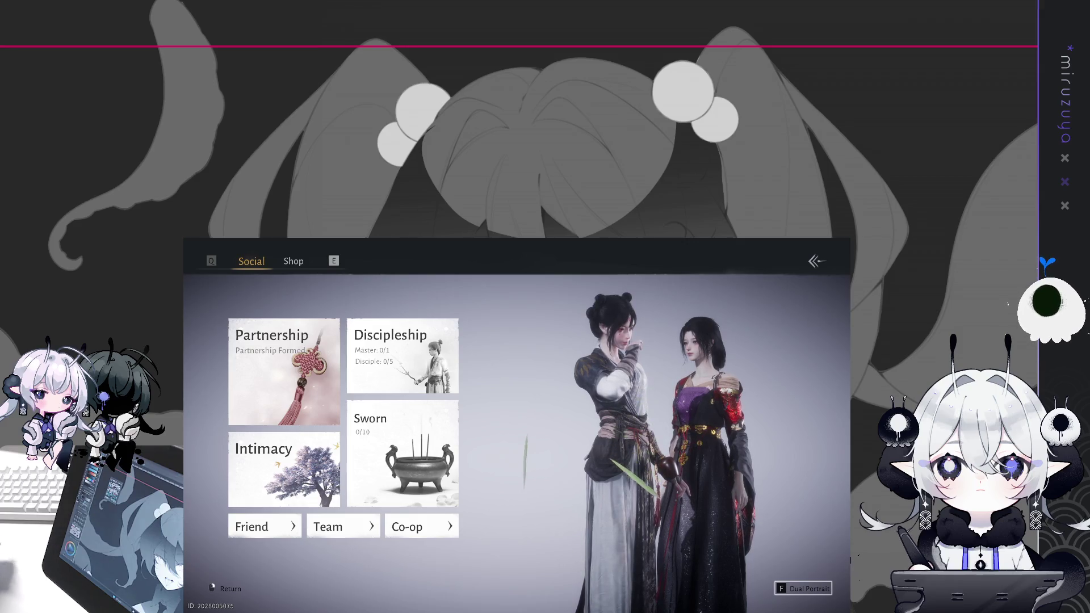
- Restore the original partner in the dual portrait and leave the Social screen
key("f")
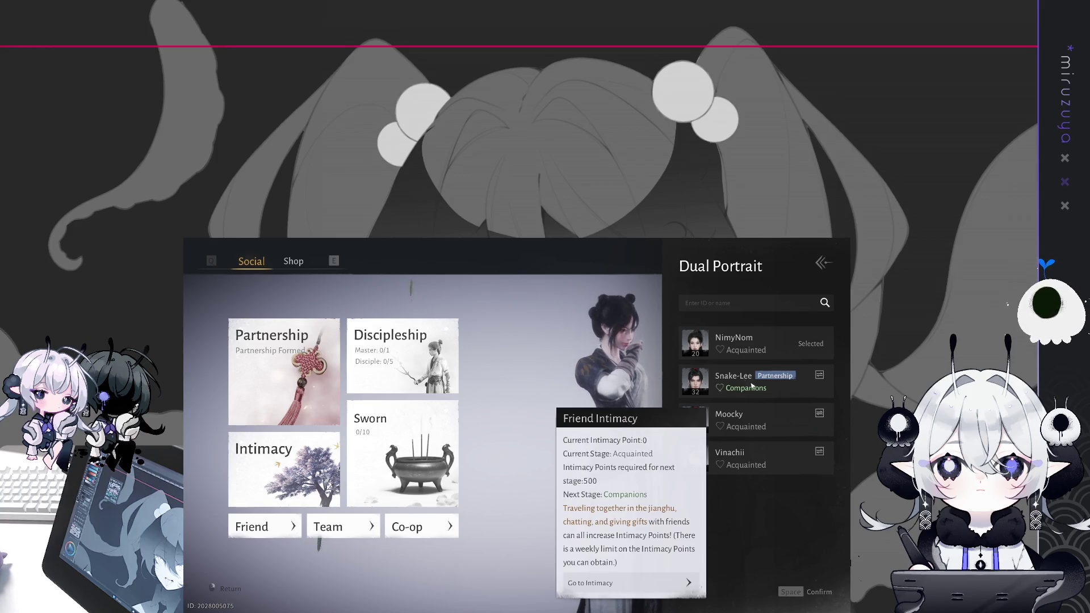
left_click(715, 378)
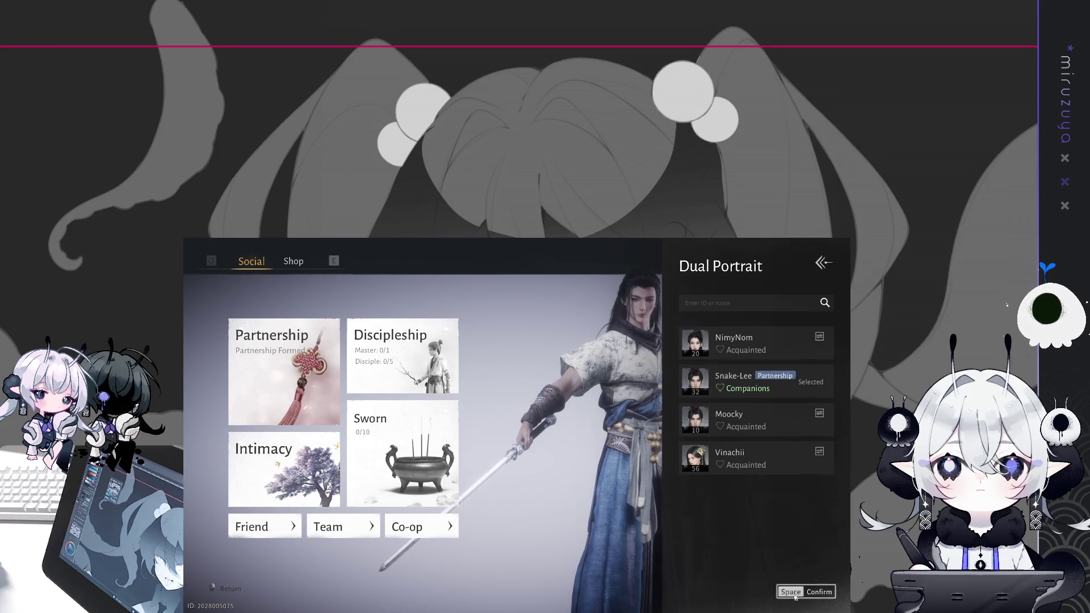
key("space")
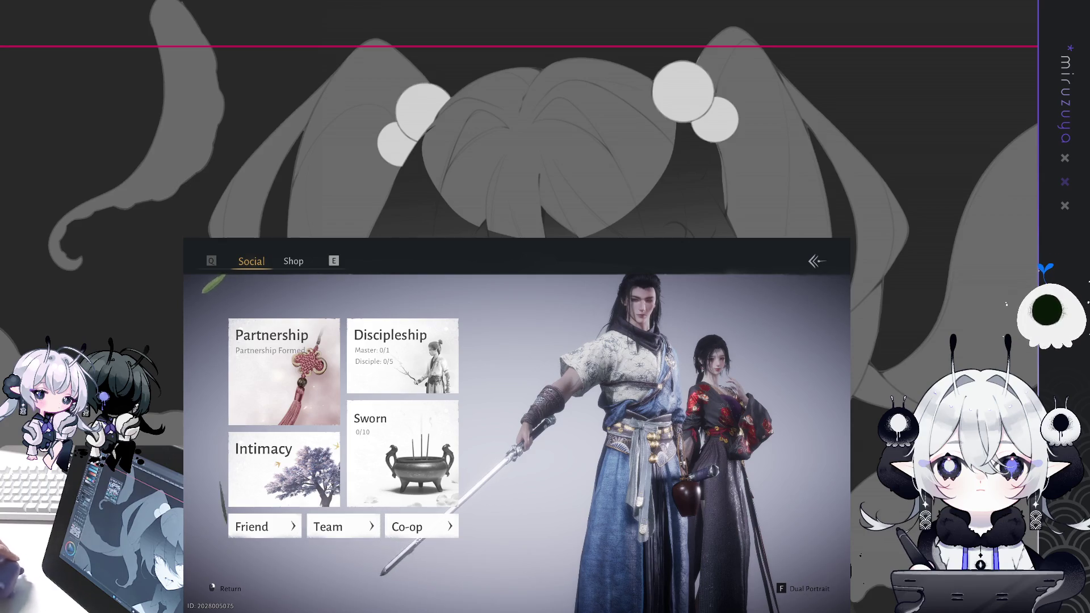
left_click(806, 260)
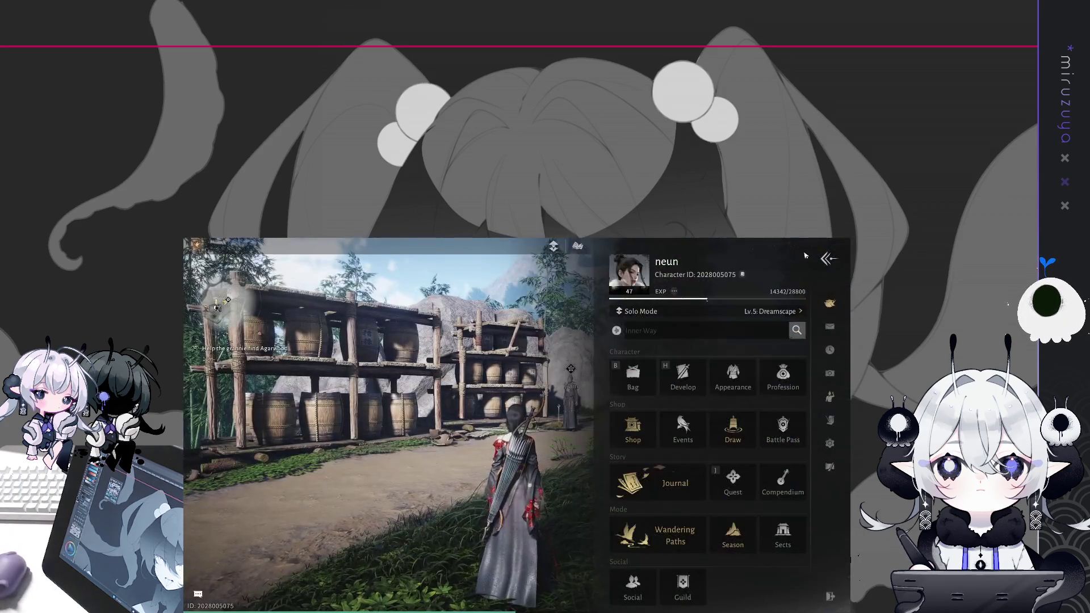
- Resume play, ask the Spice Merchant about Agarwood, then choose Haggle
left_click(824, 256)
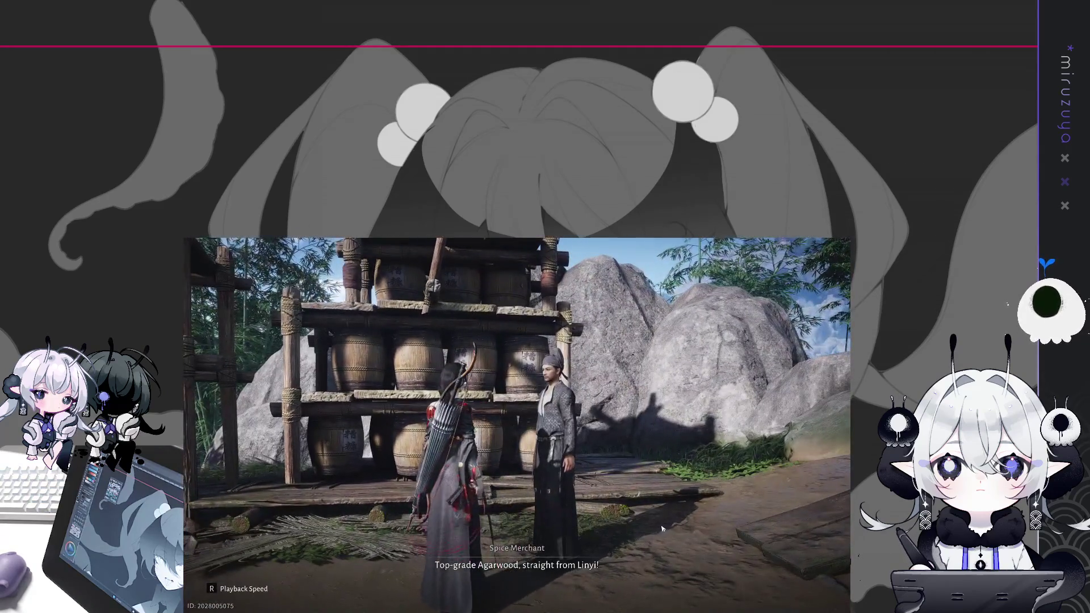
left_click(684, 518)
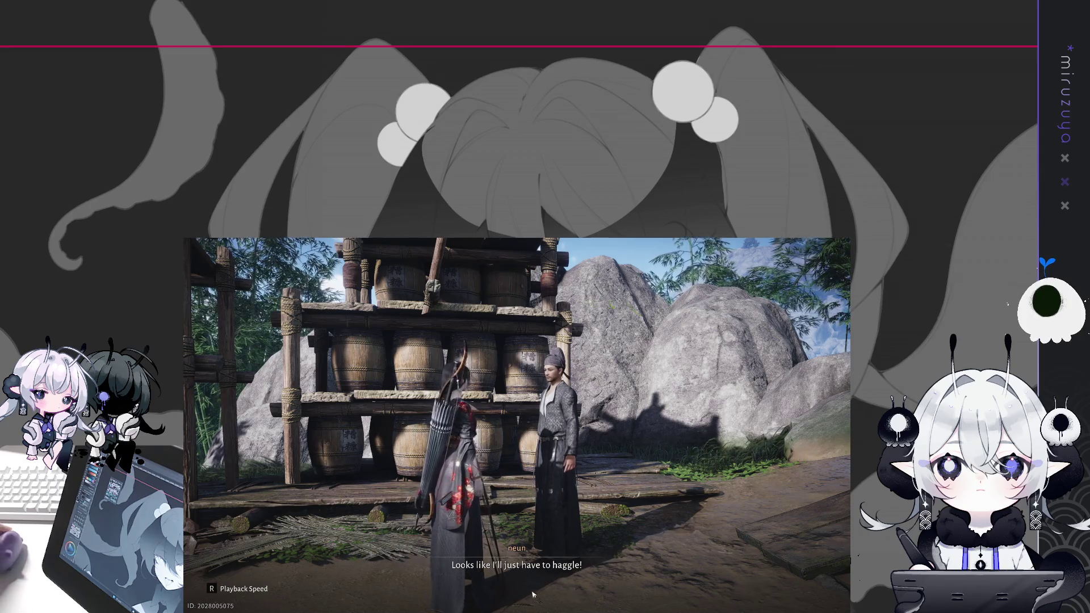
left_click(534, 596)
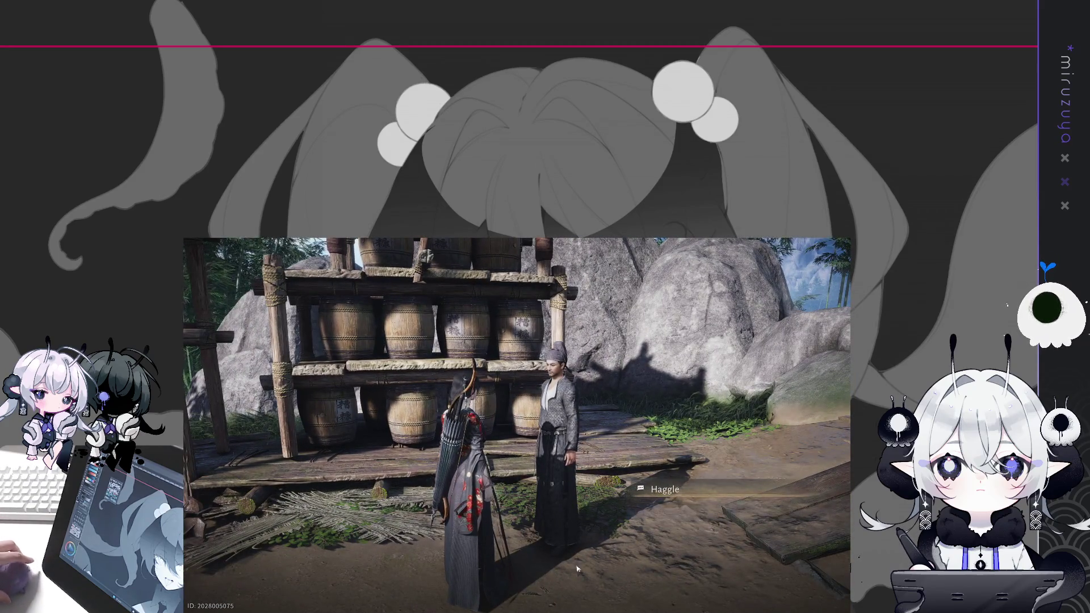
key("f")
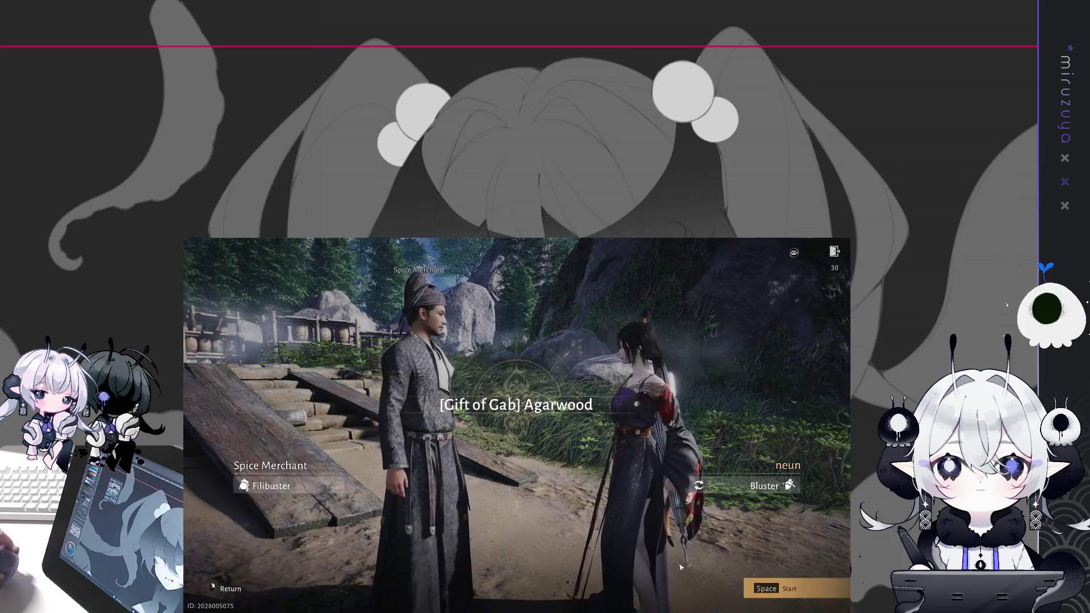
- Win the haggle with Bring It On!, Hold Your Tongue, Badmouth and a rebuttal, collecting the Agarwood
key("space")
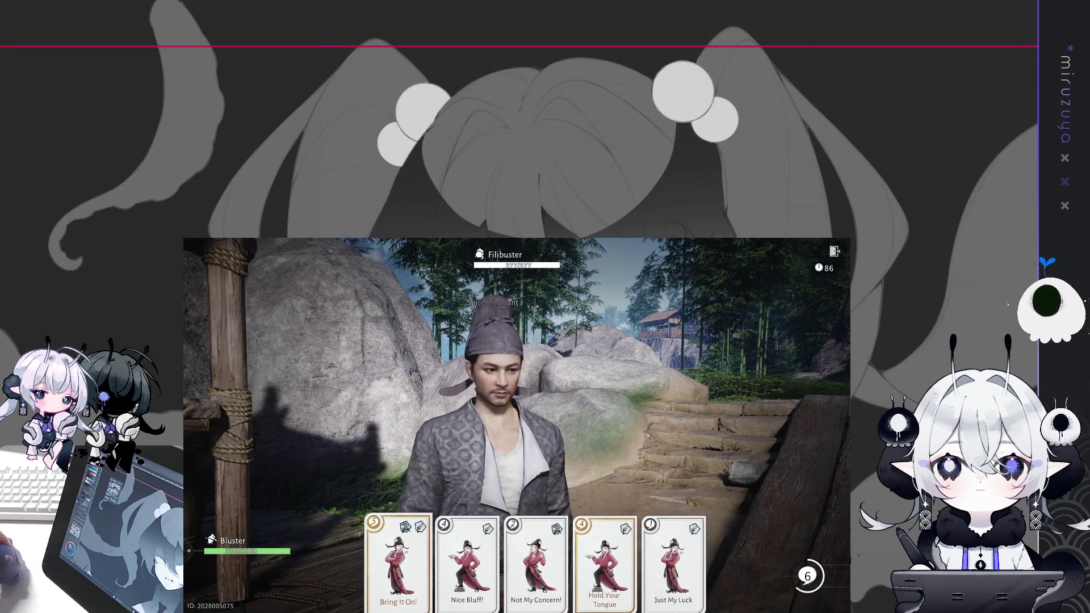
left_click(398, 562)
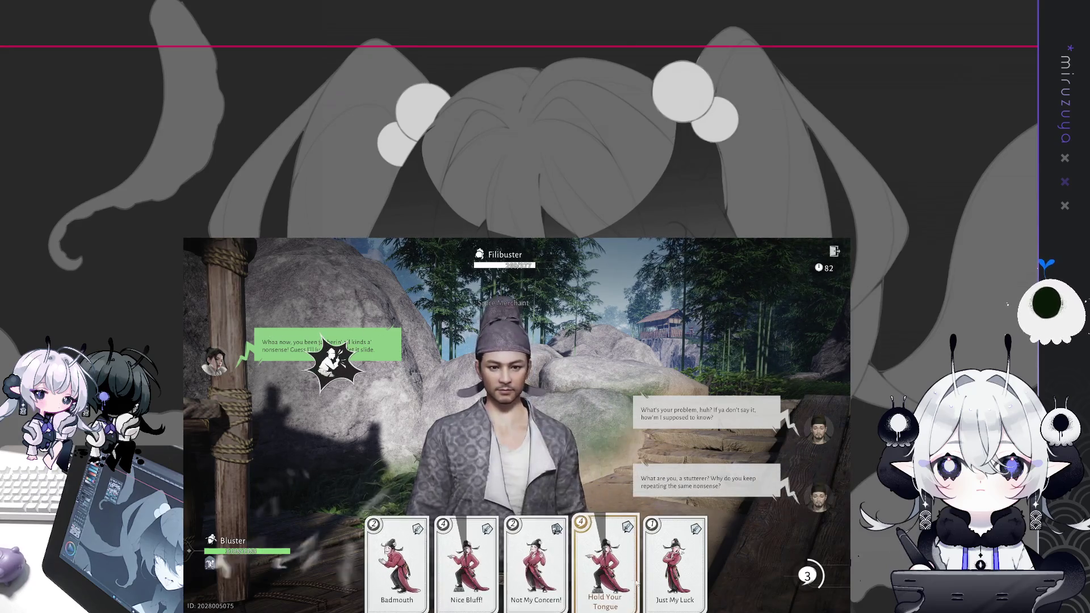
left_click(604, 545)
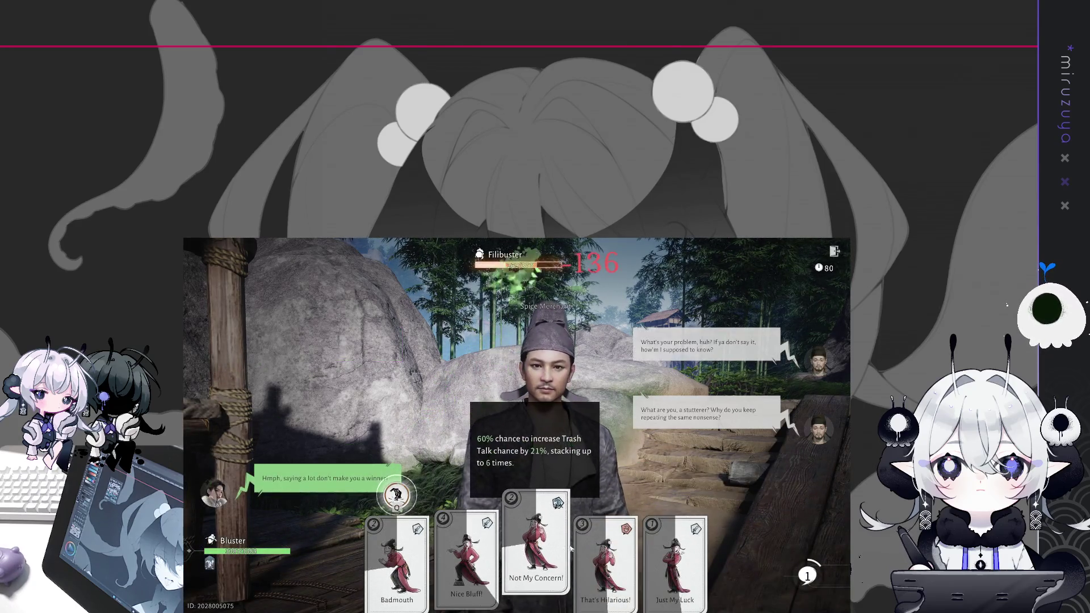
left_click(398, 582)
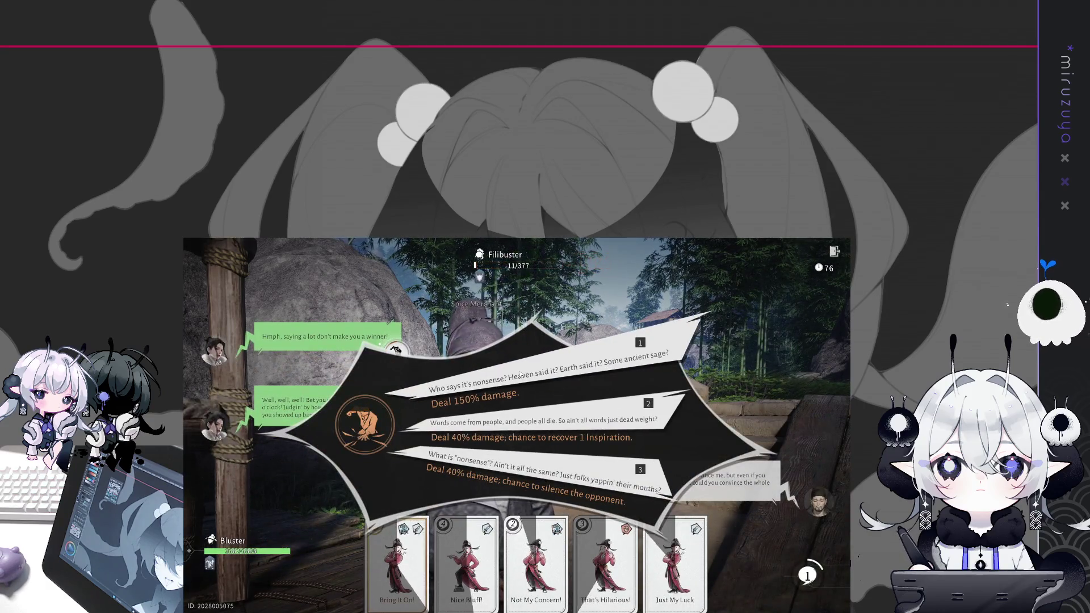
left_click(507, 408)
left_click(783, 588)
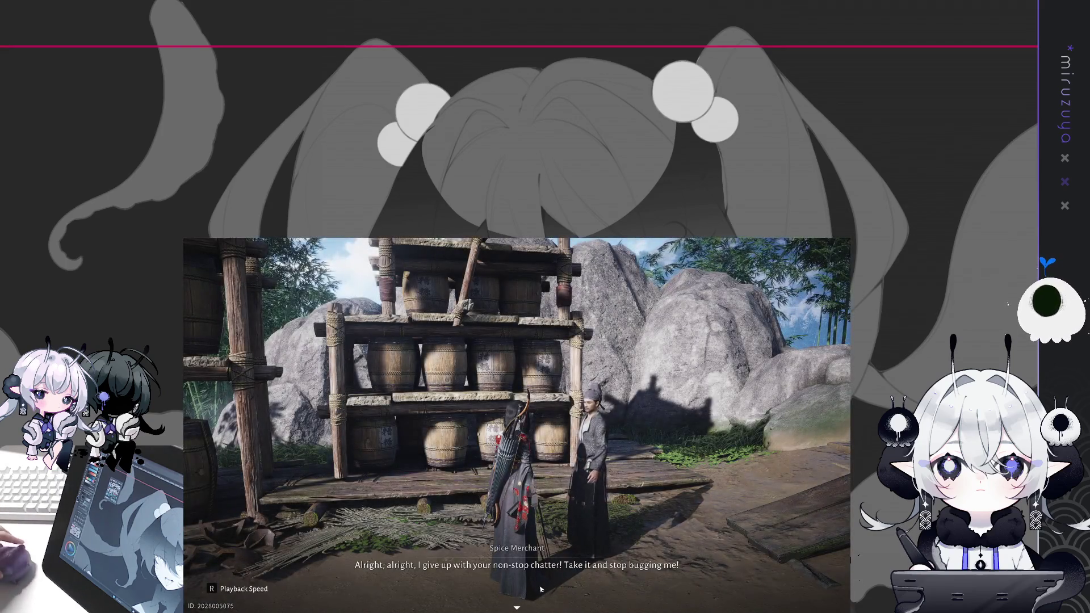
left_click(566, 575)
- Run back past the waterfall to Granny Shi and give her the Agarwood
key("w")
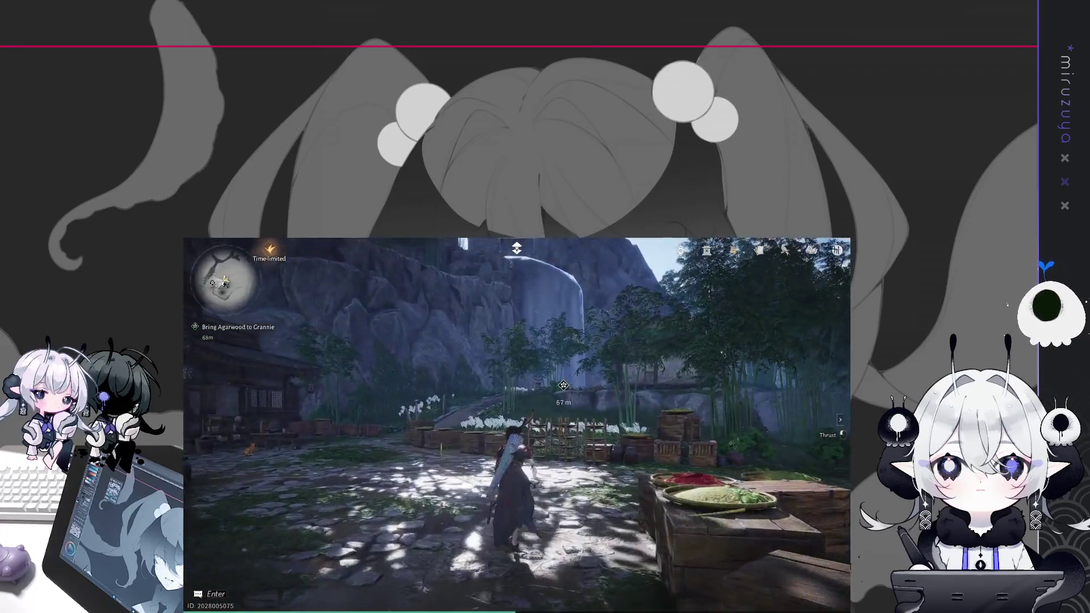
key("w")
key("space")
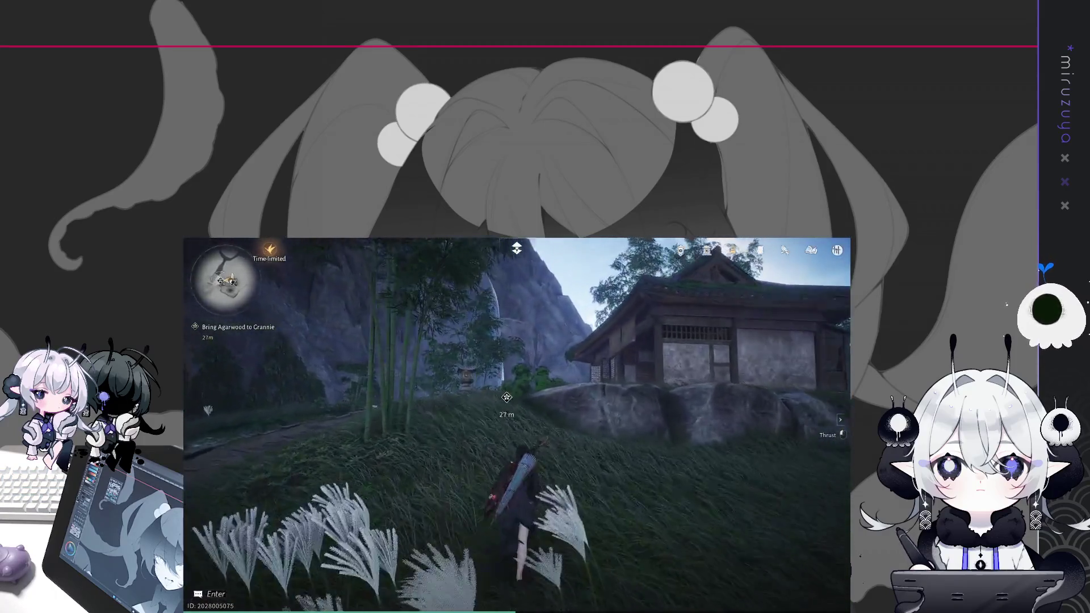
key("space")
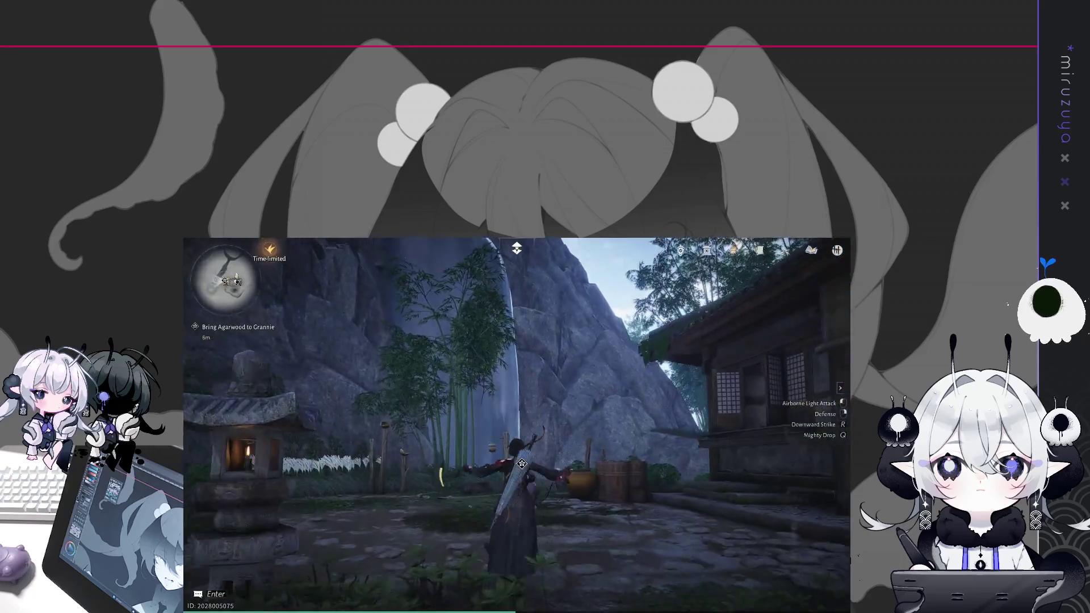
key("f")
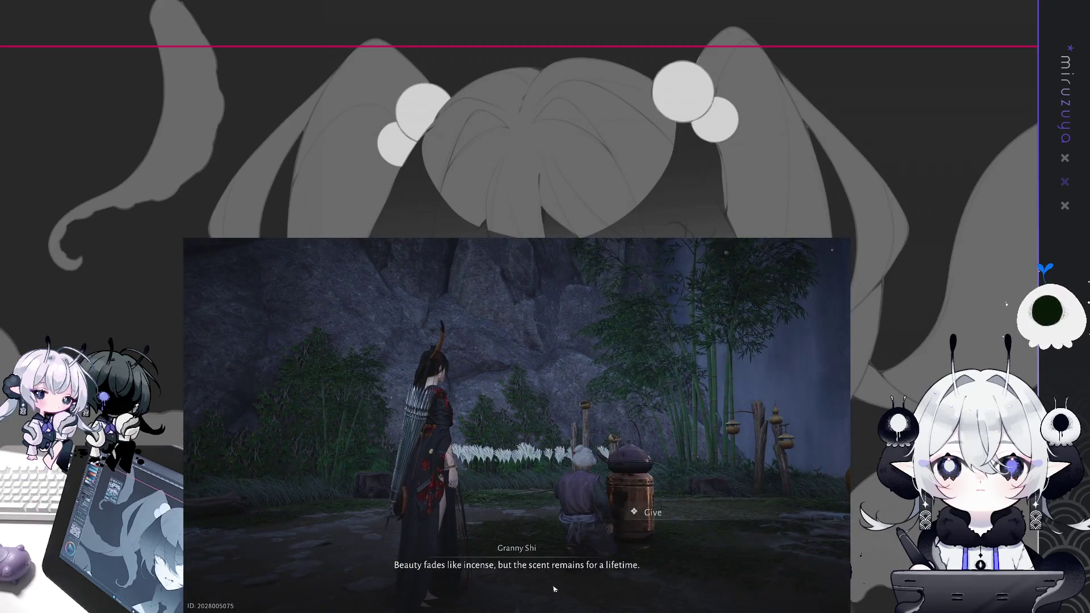
left_click(653, 512)
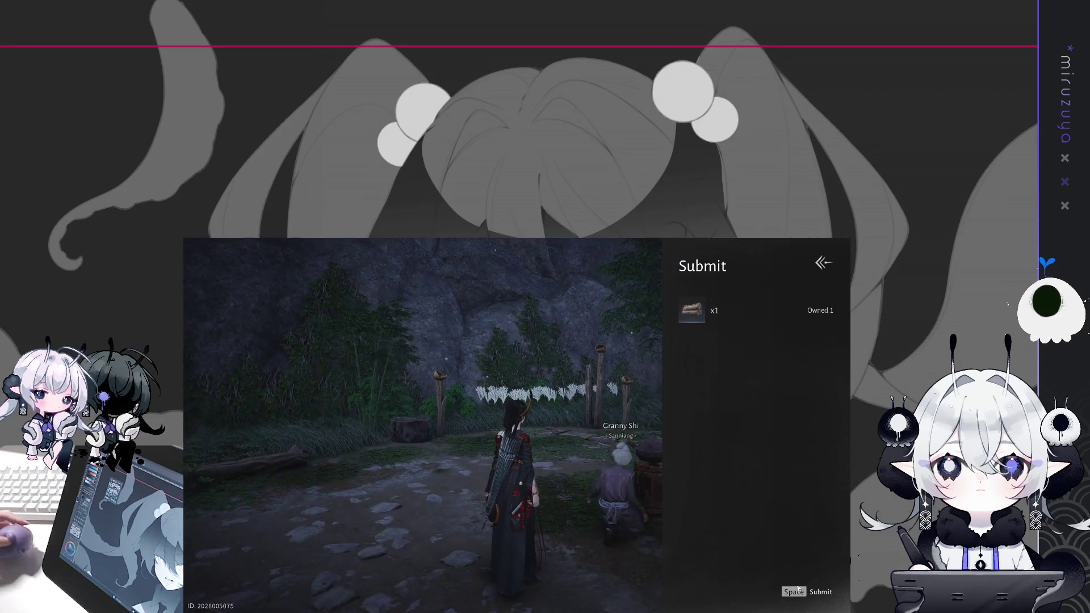
left_click(797, 588)
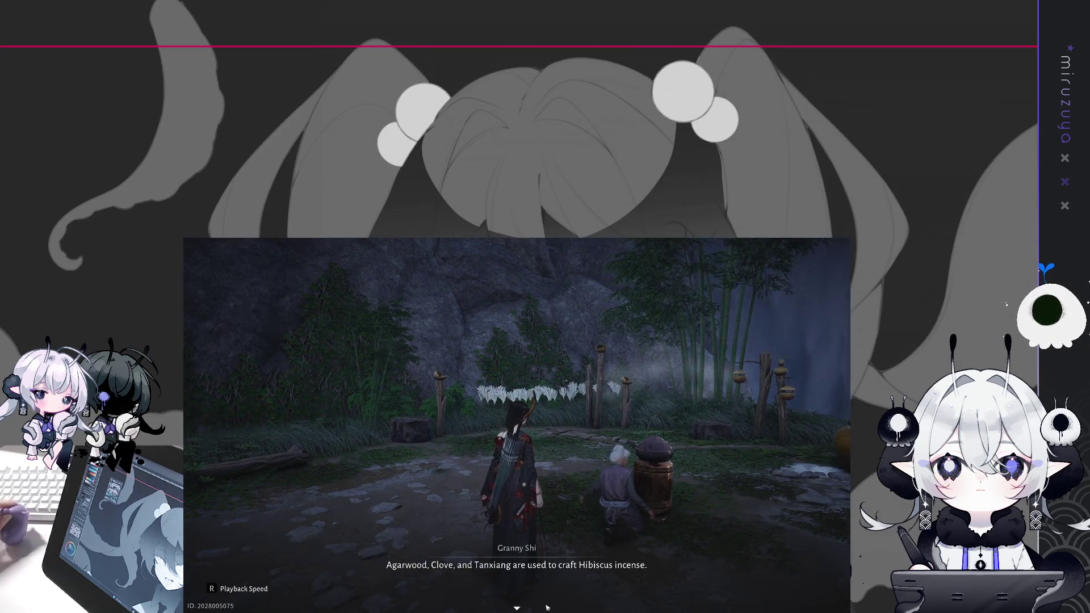
- Hear Granny Shi's dialogue through to her request to meet at the stone boat next late afternoon
left_click(574, 598)
left_click(573, 598)
left_click(574, 599)
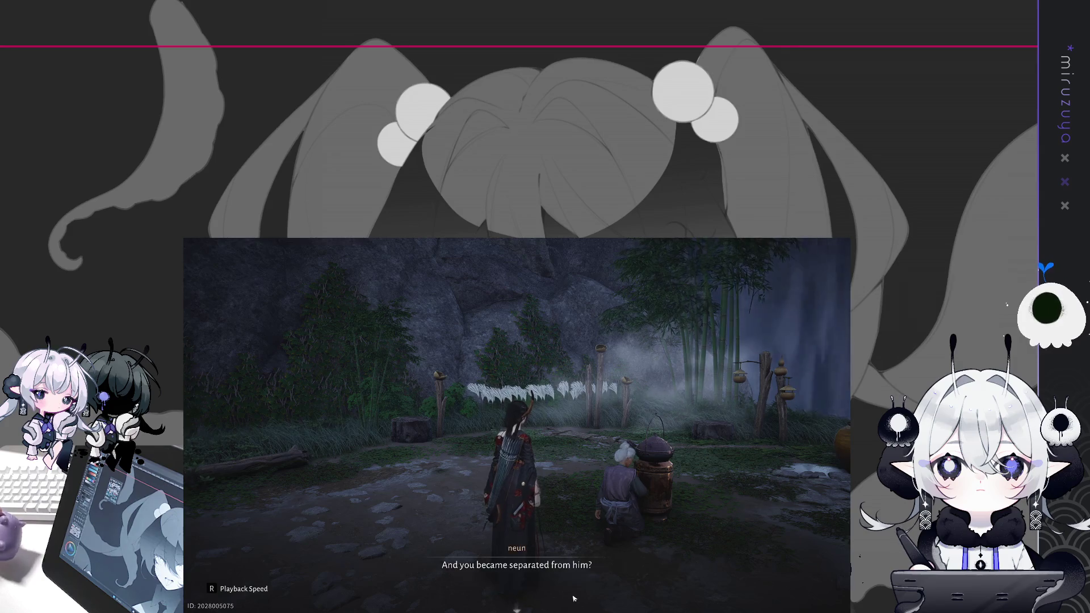
left_click(559, 596)
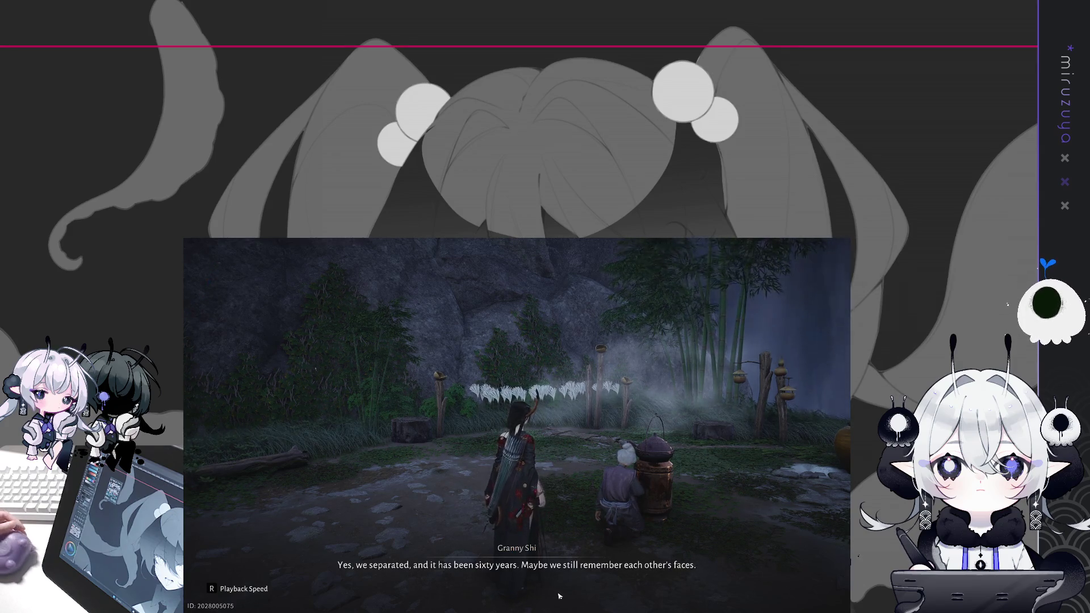
left_click(559, 596)
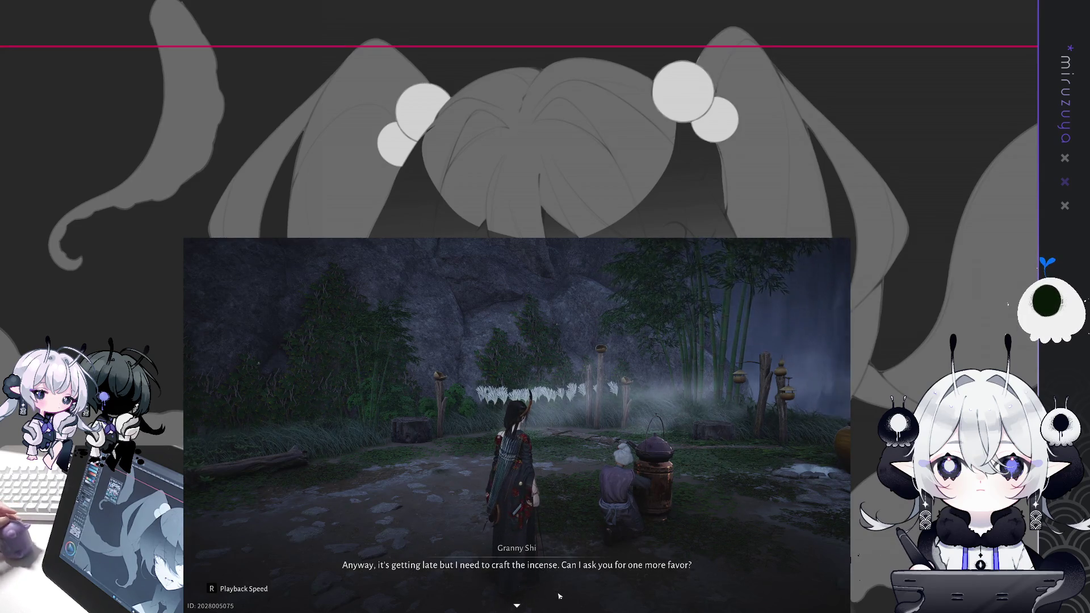
left_click(559, 596)
left_click(559, 596)
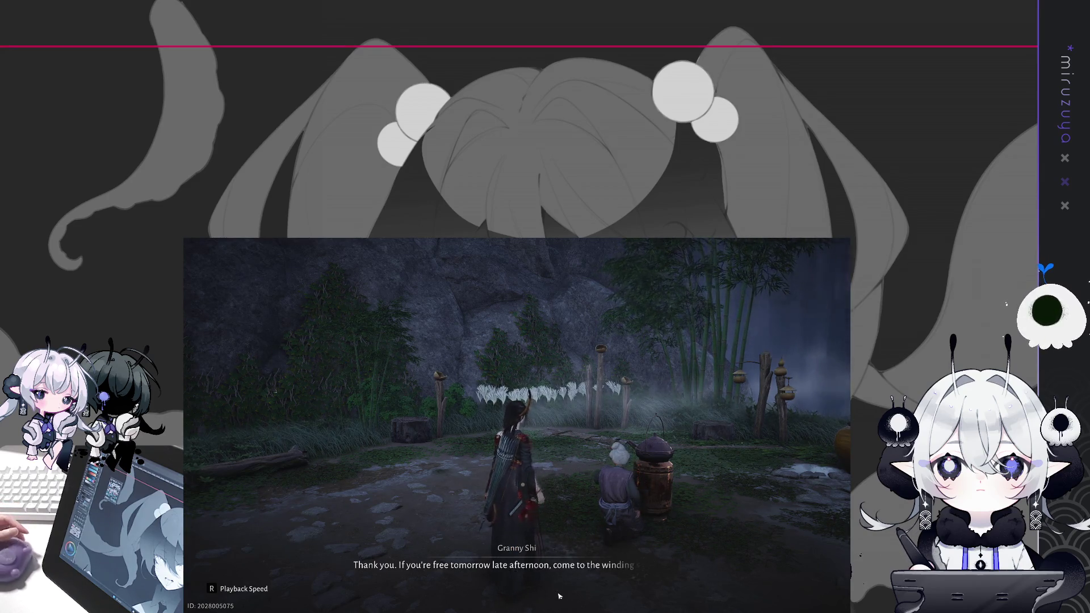
left_click(559, 596)
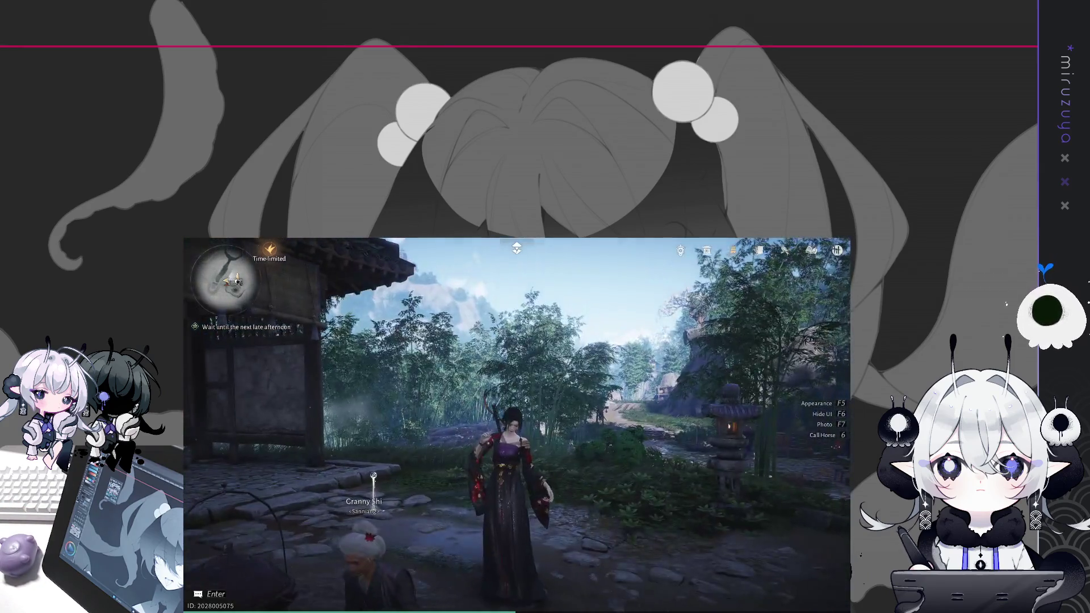
key("Escape")
left_click(622, 577)
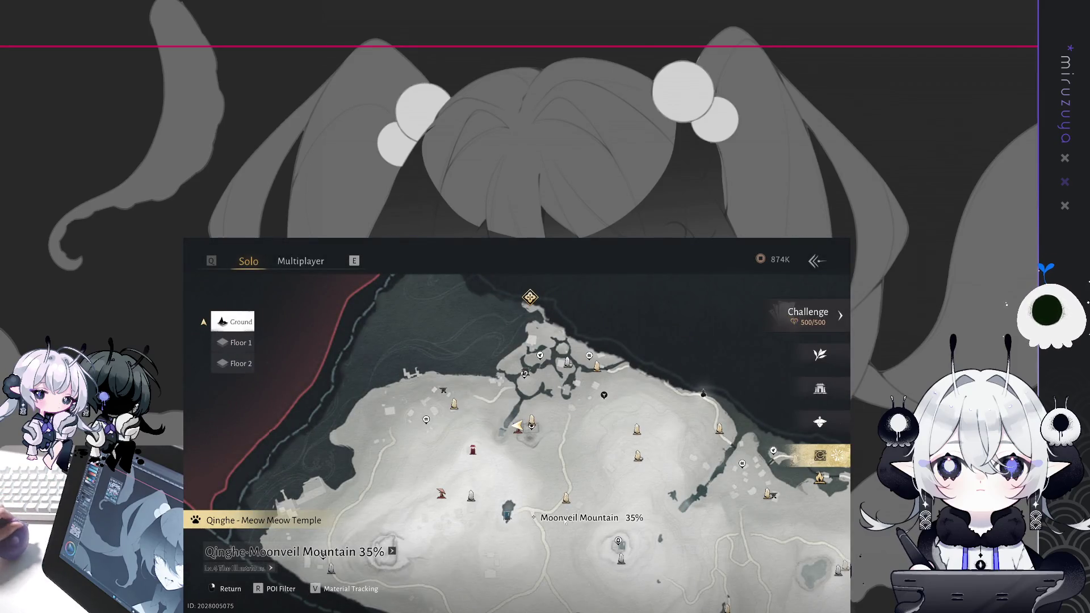
left_click(818, 457)
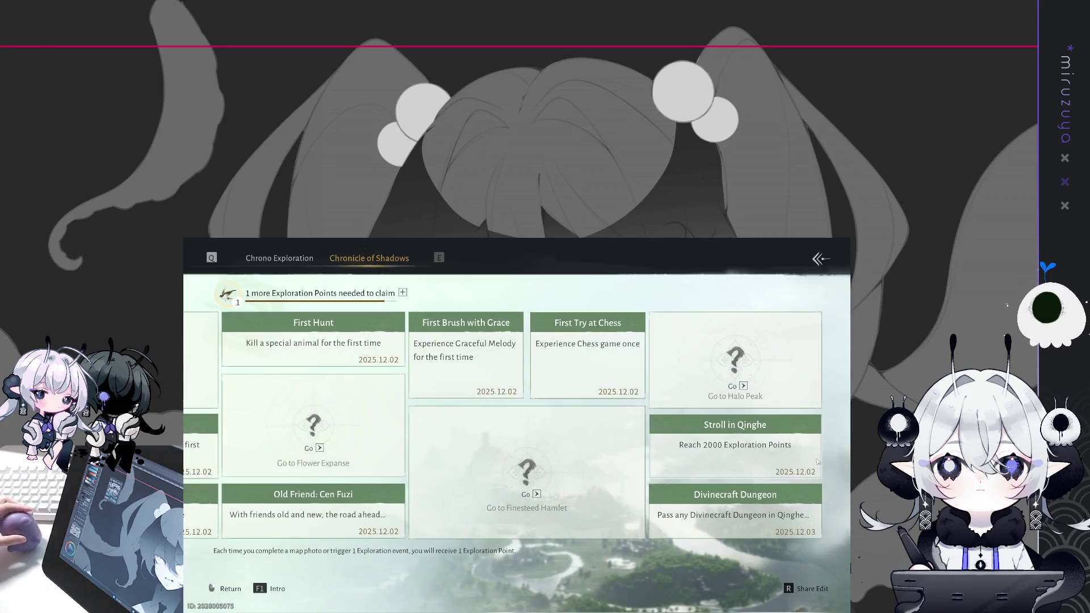
left_click(817, 256)
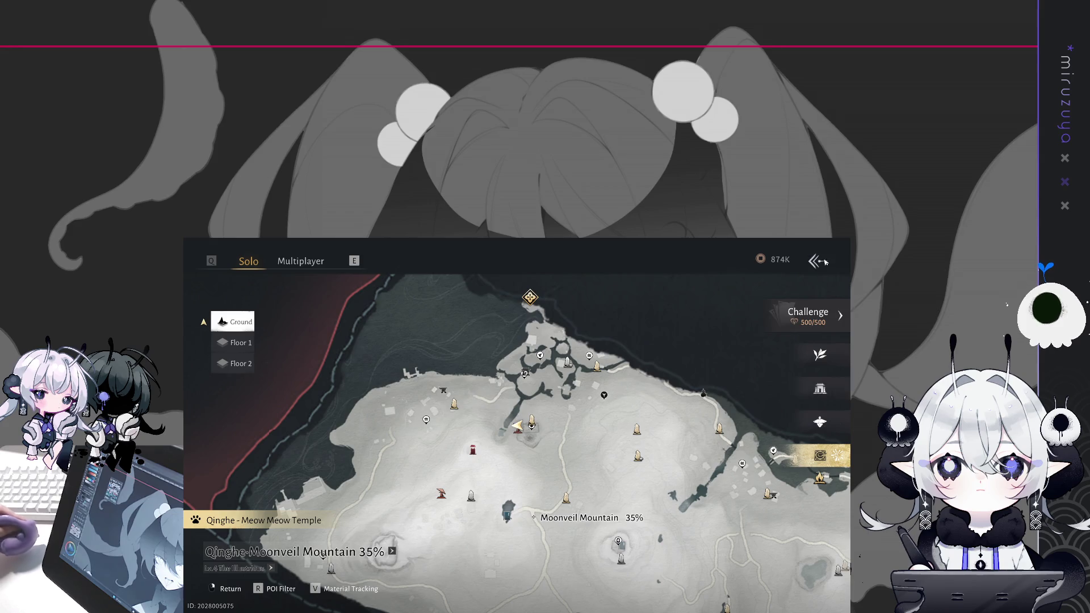
left_click(818, 260)
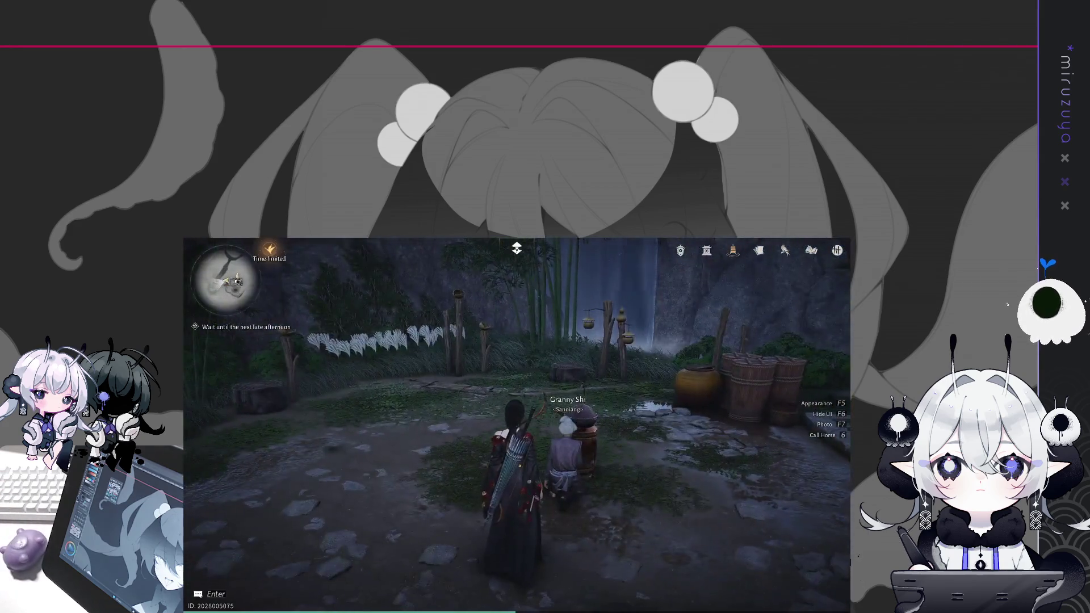
key("Escape")
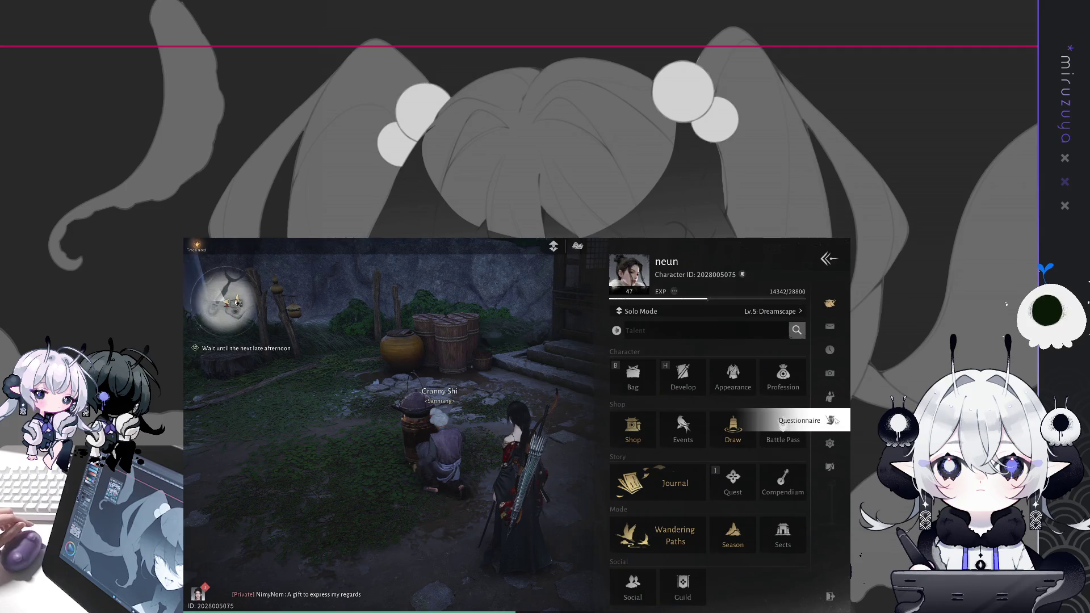
- Skip the in-game time to the You hour (17–19, late afternoon) and close the menu
left_click(830, 349)
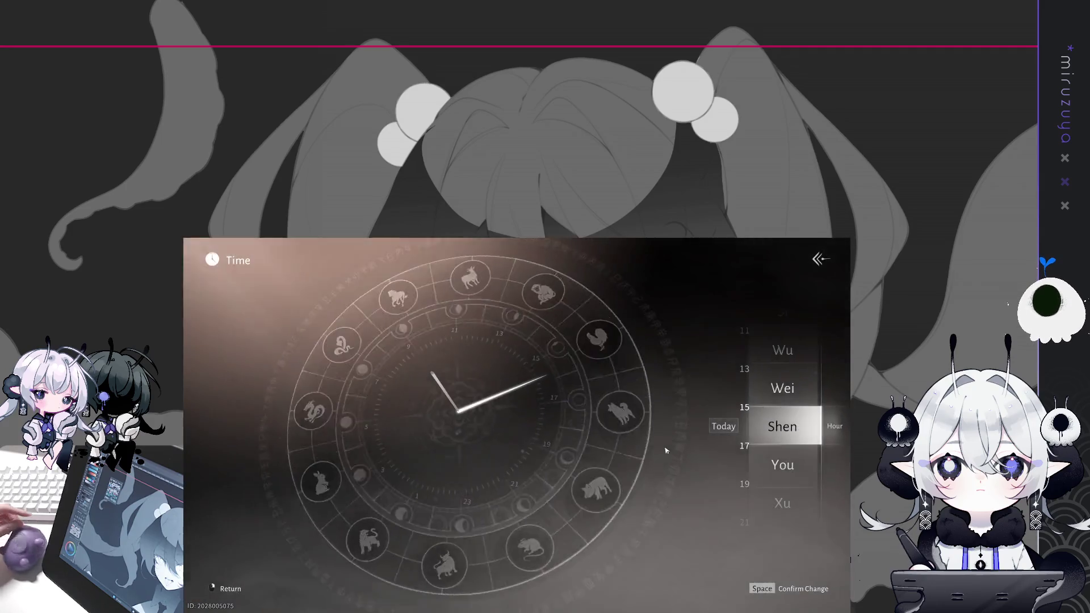
left_click(771, 462)
scroll(776, 449, "down", 8)
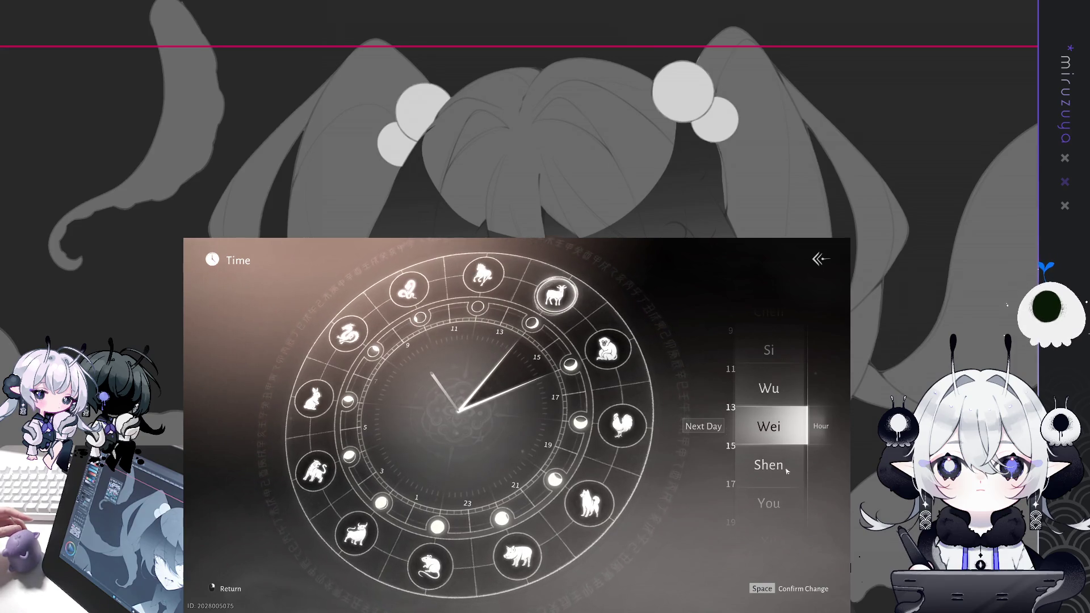
scroll(776, 451, "down", 3)
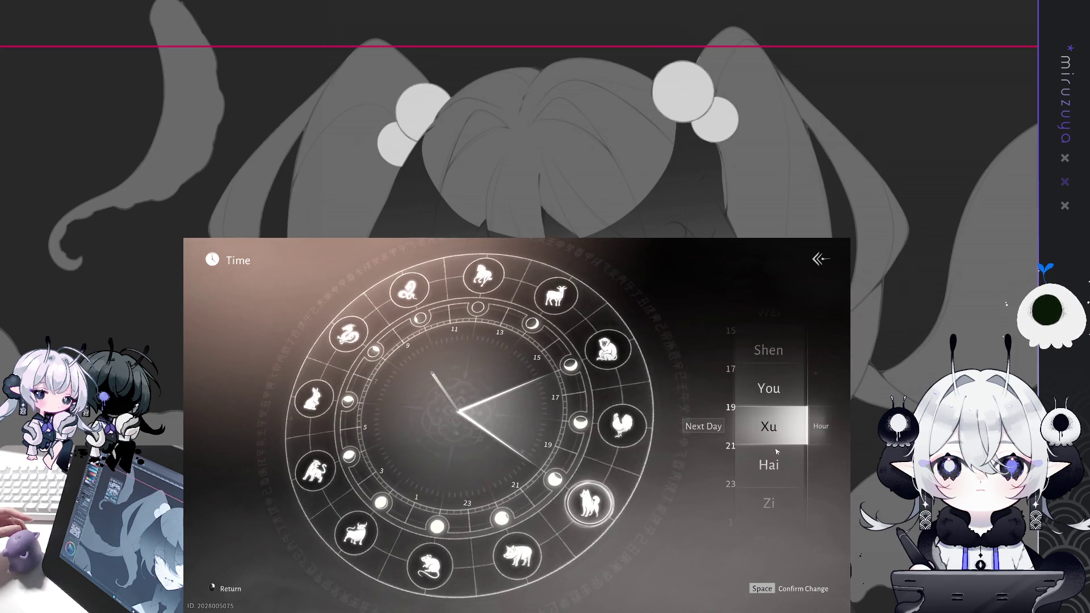
left_click(785, 593)
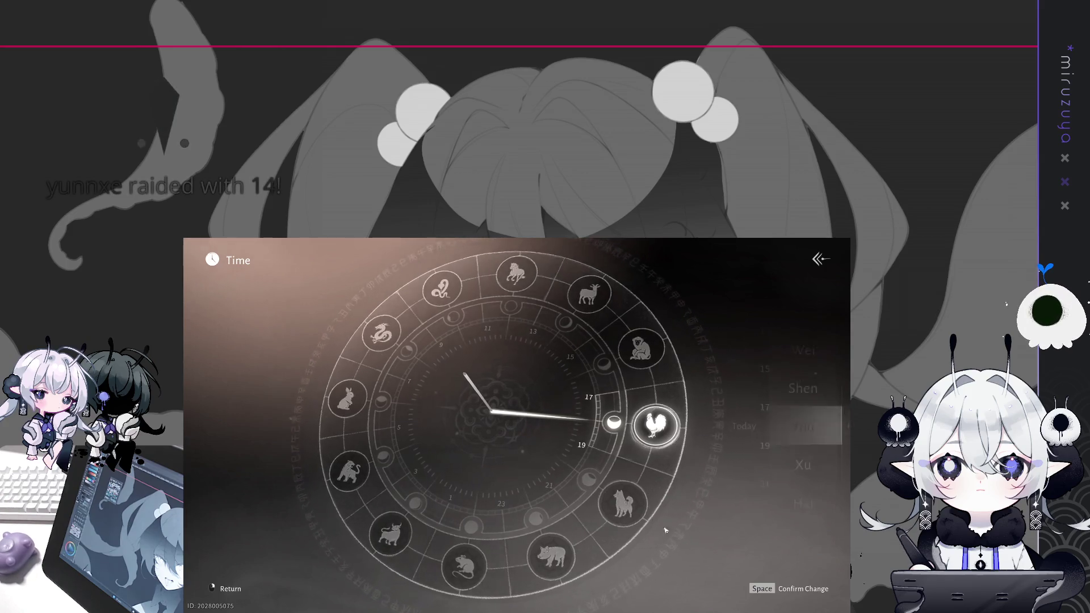
left_click(710, 474)
right_click(768, 470)
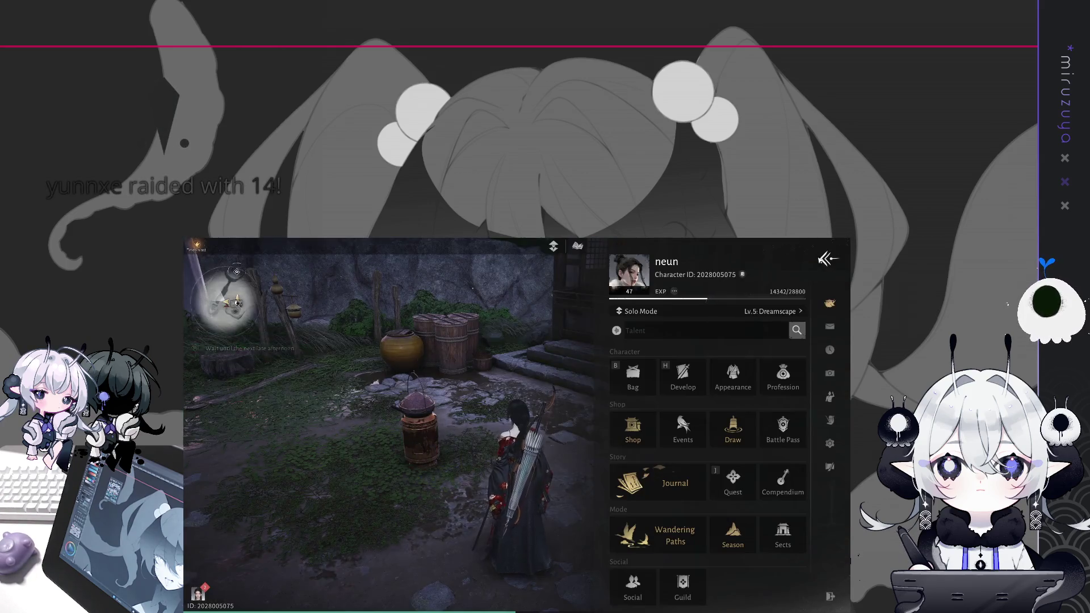
key("Escape")
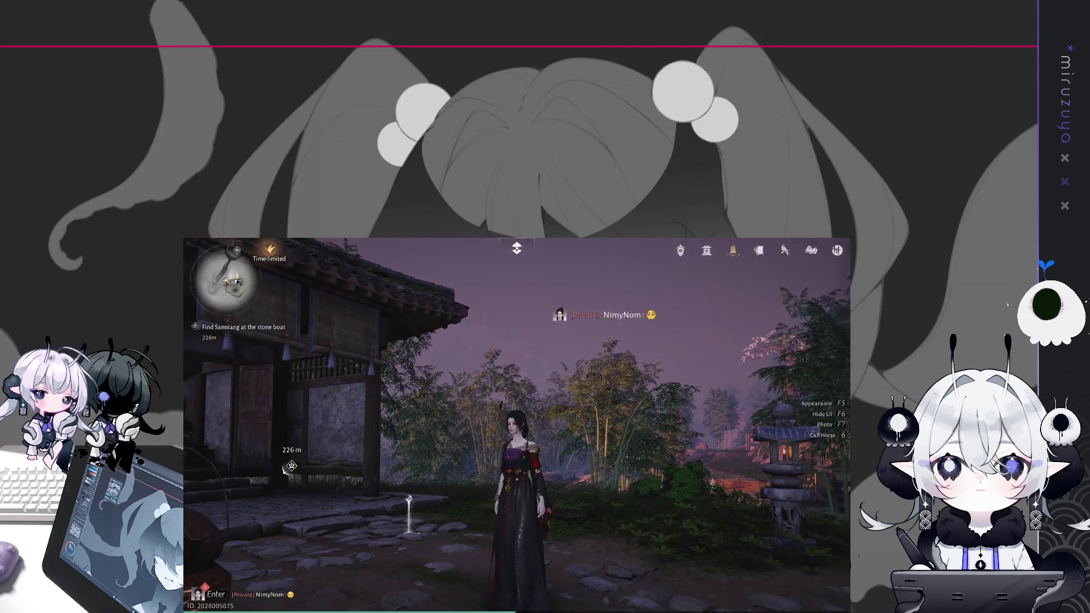
- Wait until the objective reads 'Find Sanniang at the stone boat', then open the private chat
key("Return")
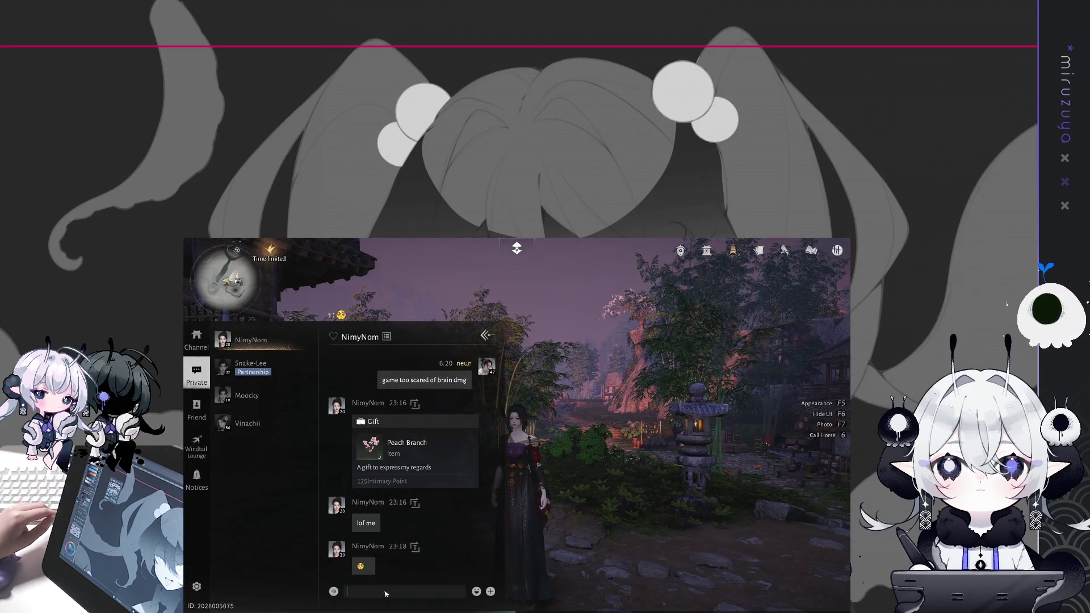
- Send an emoji reply to the friend in private chat and close the chat
left_click(476, 592)
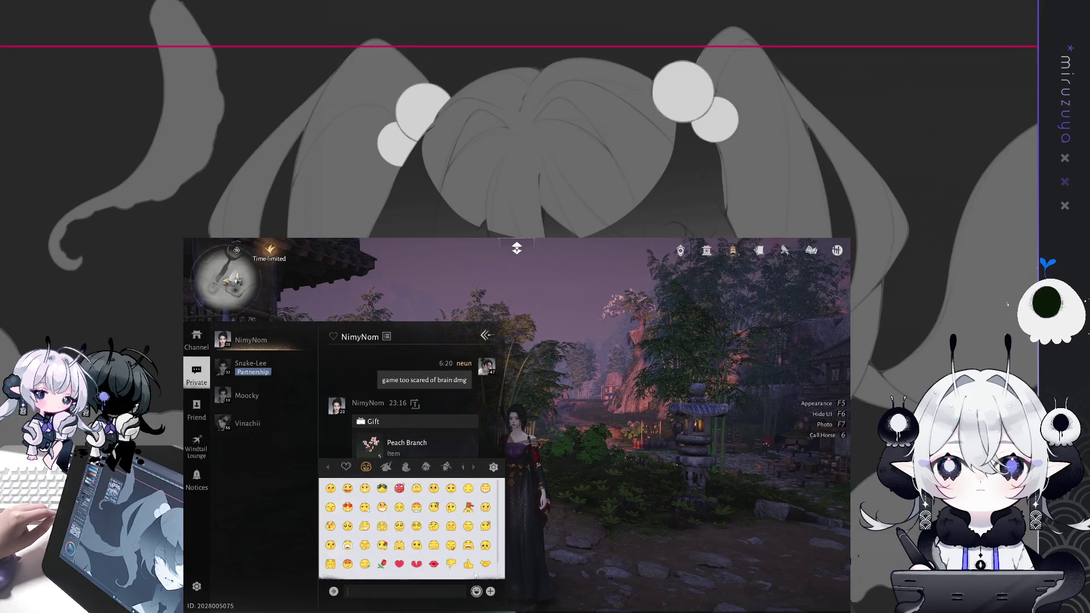
left_click(416, 563)
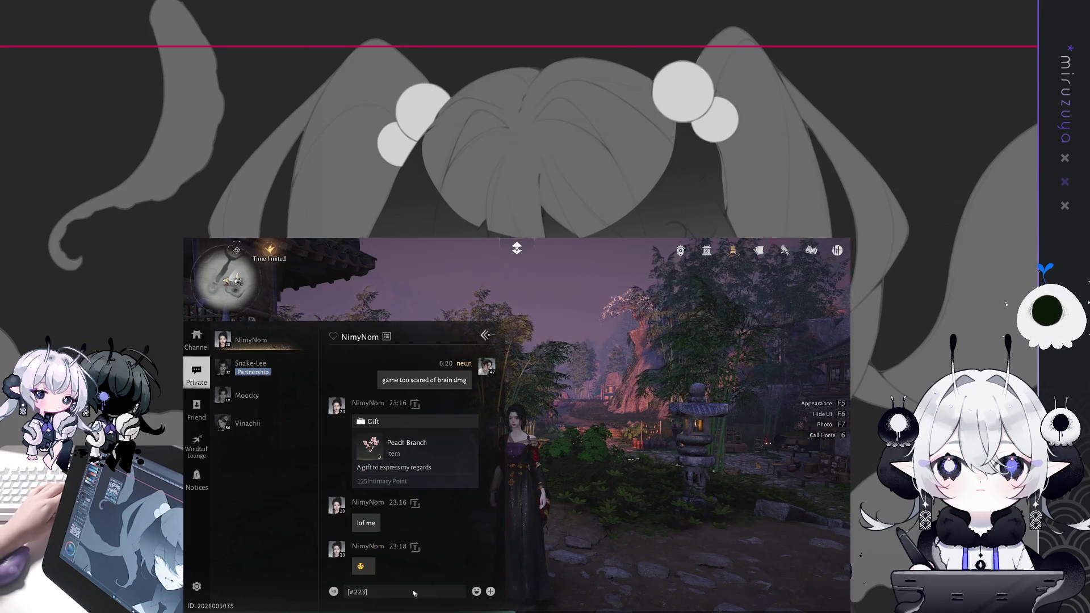
key("Return")
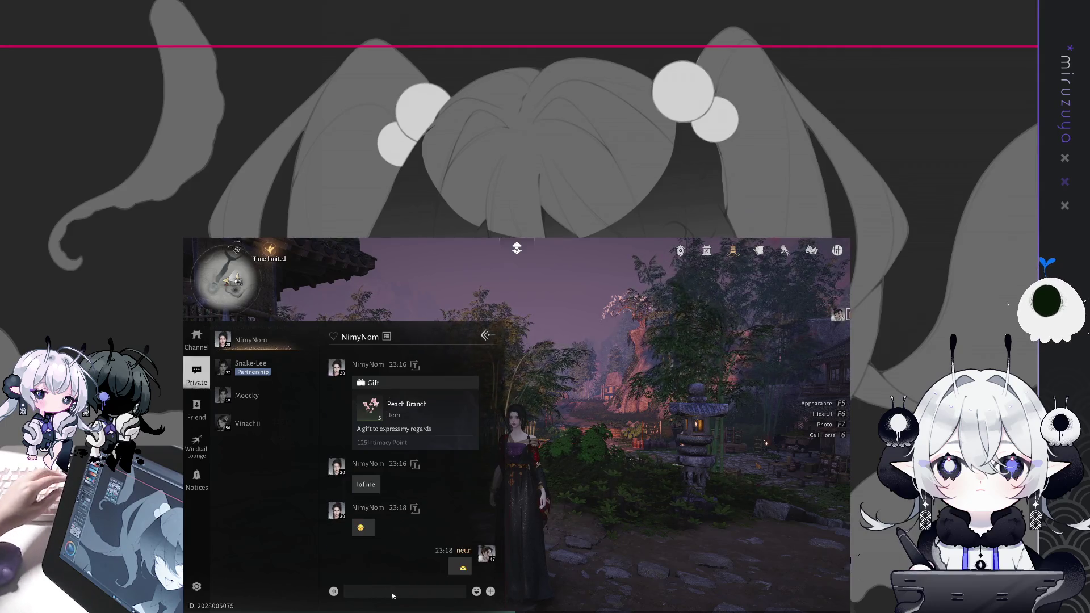
key("Escape")
- Run through the bamboo grove and along the riverbank to Shi Sanniang at the stone boat
key("w")
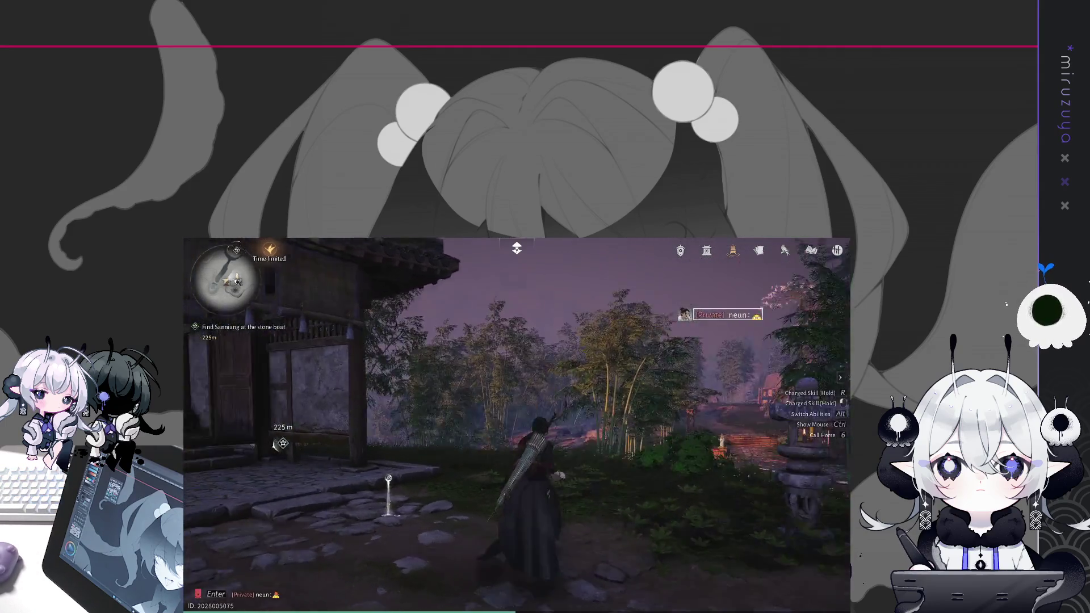
key("w")
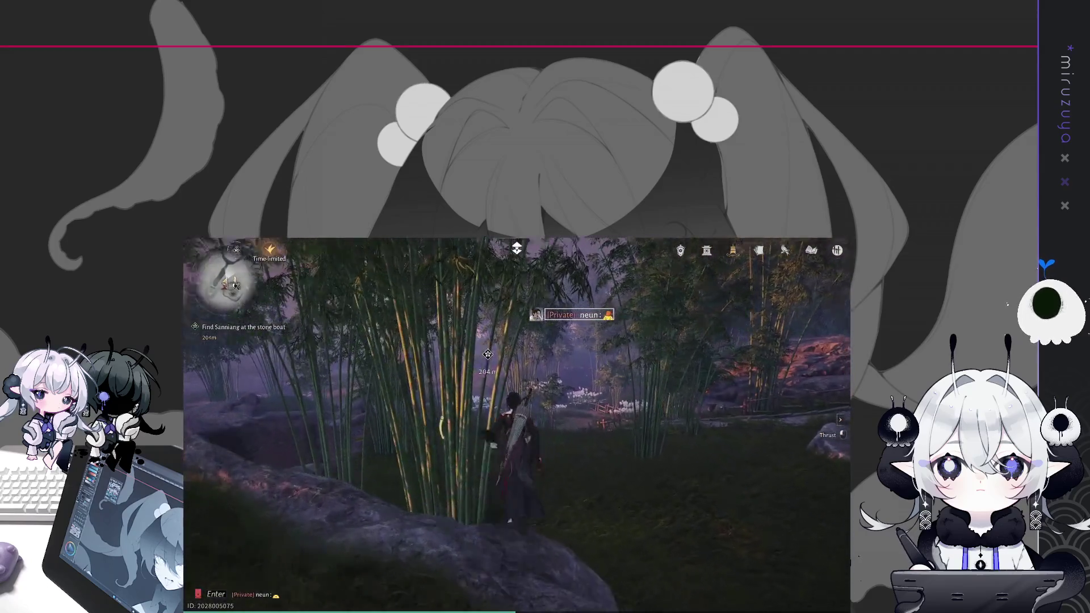
key("w")
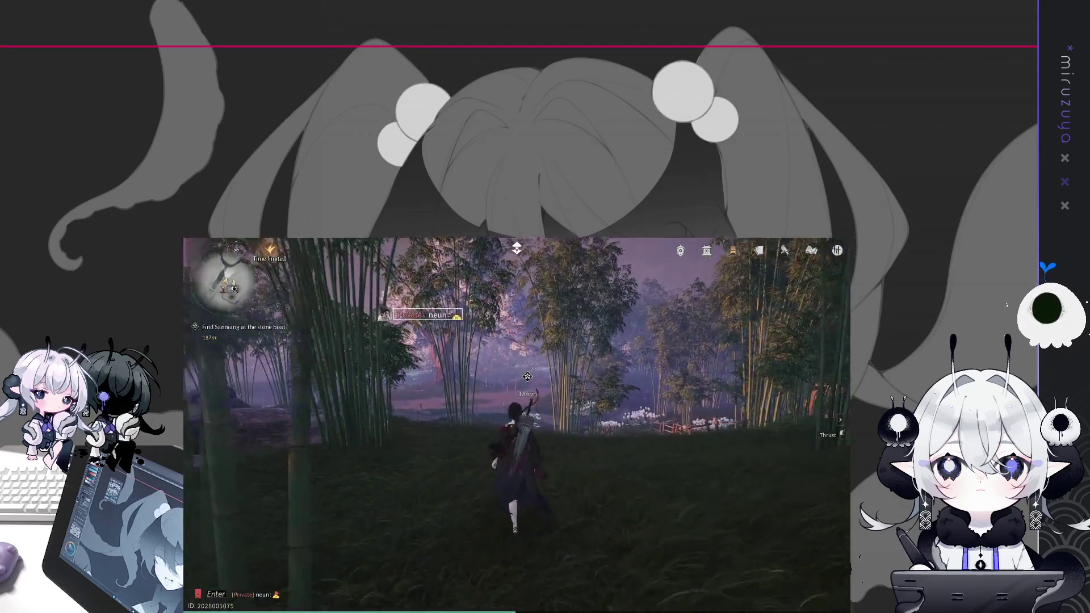
key("w")
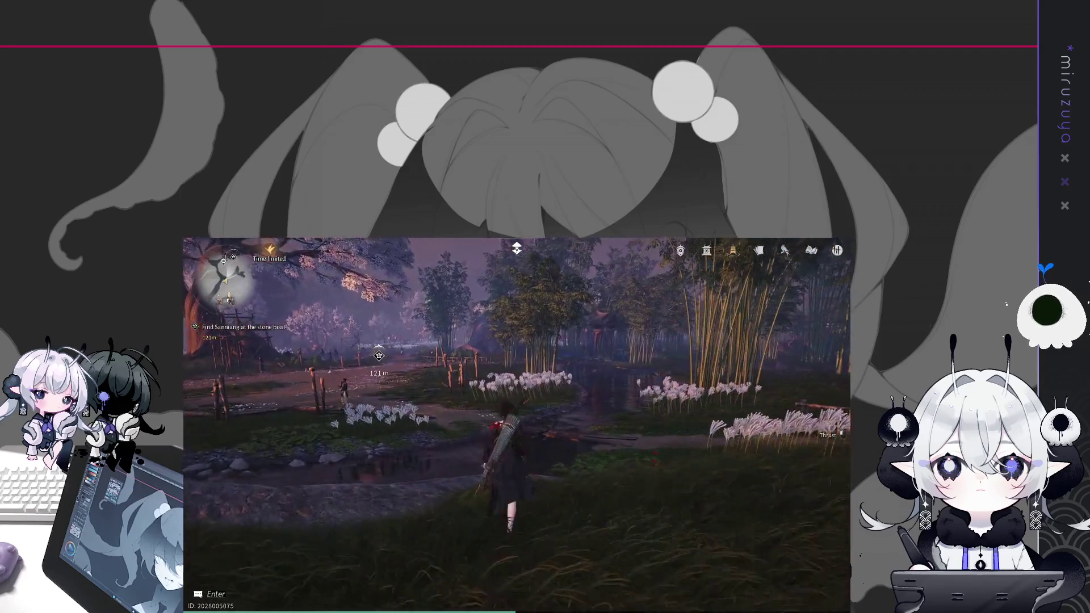
key("w")
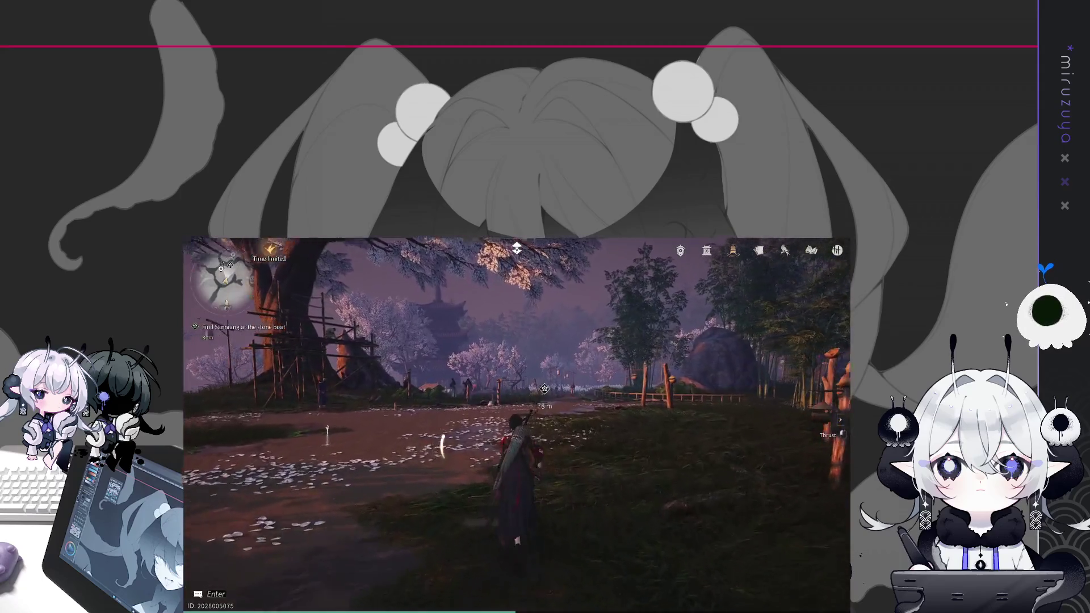
key("w")
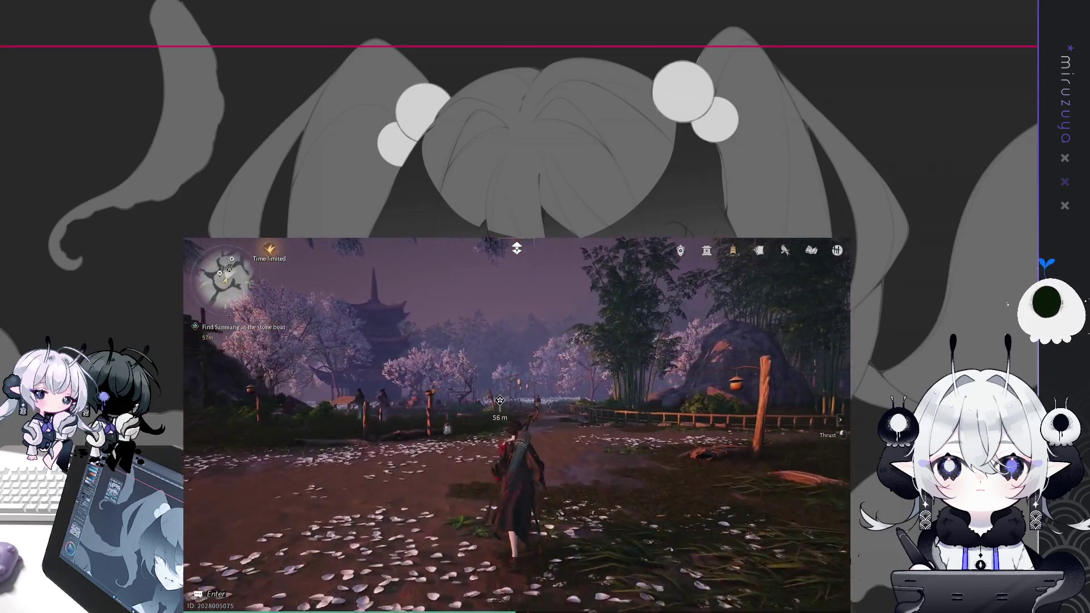
key("w")
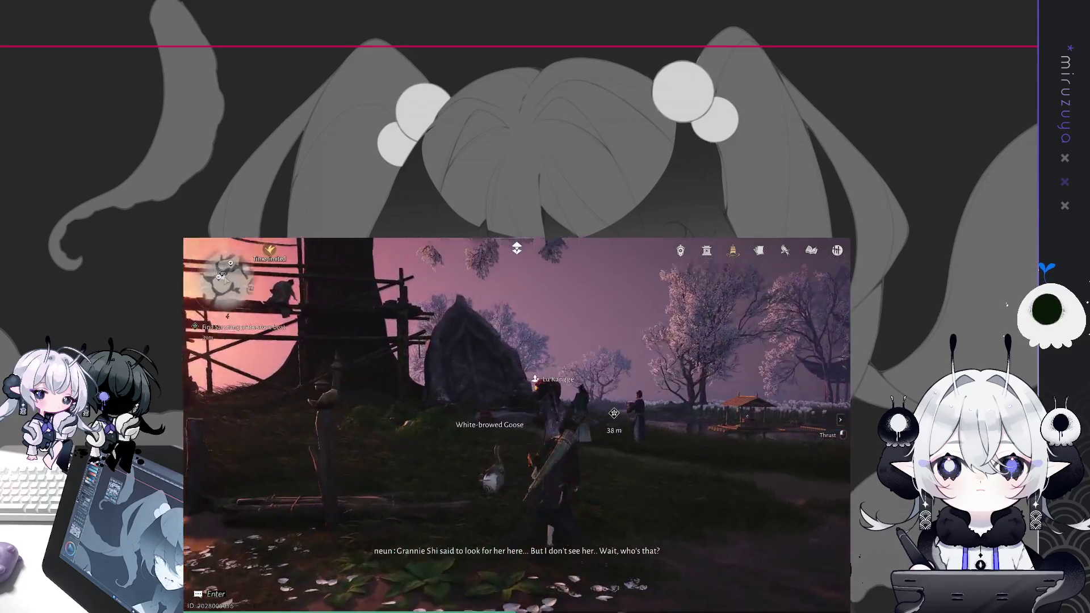
key("w")
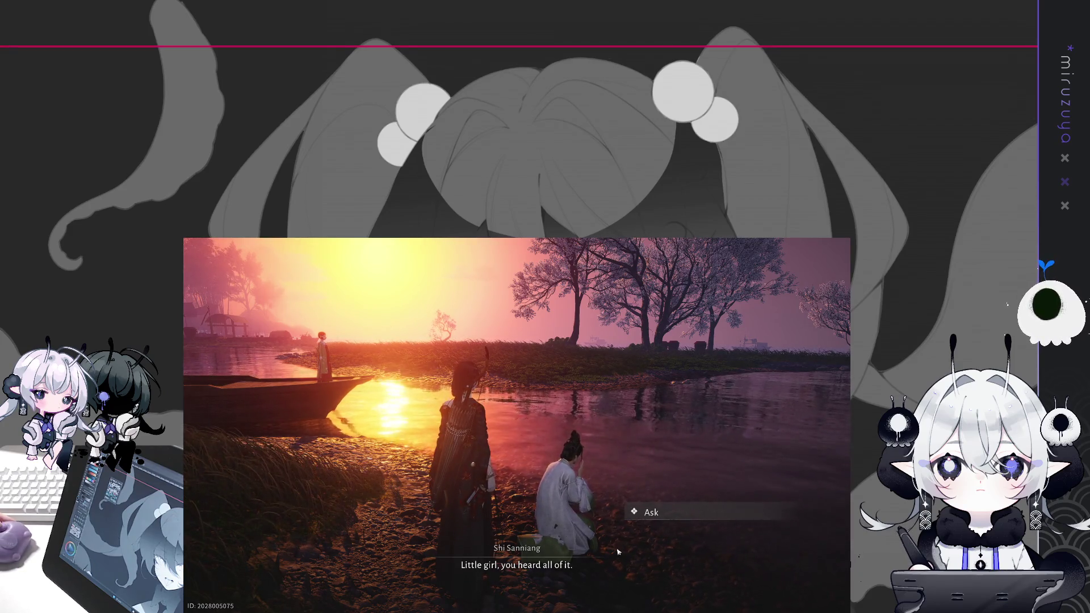
- Ask Shi Sanniang who she is, watch the cutscene, then view Sundara Land on the world map
left_click(660, 516)
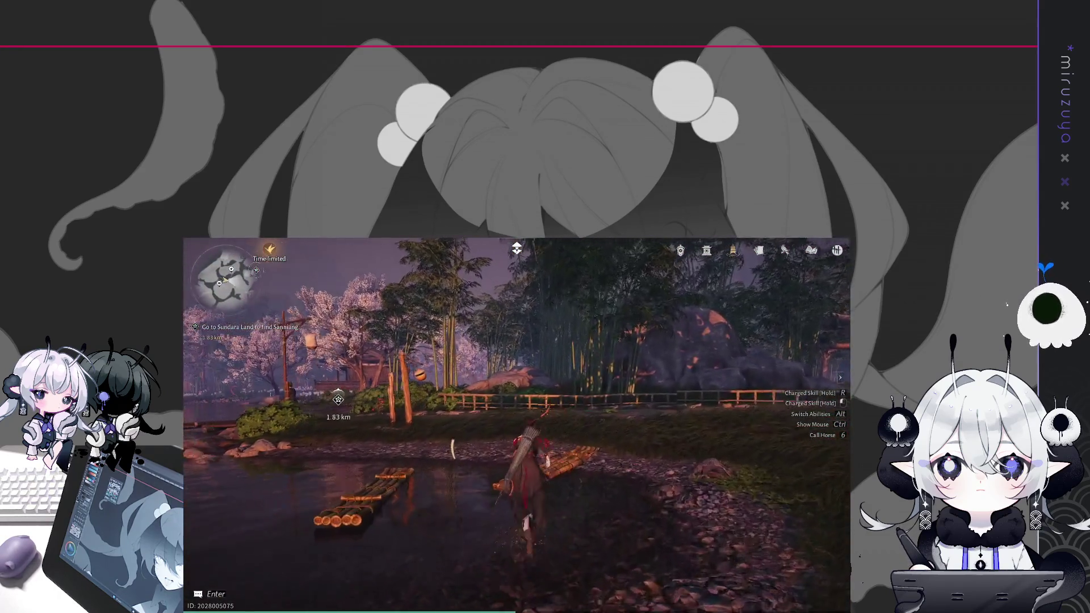
key("m")
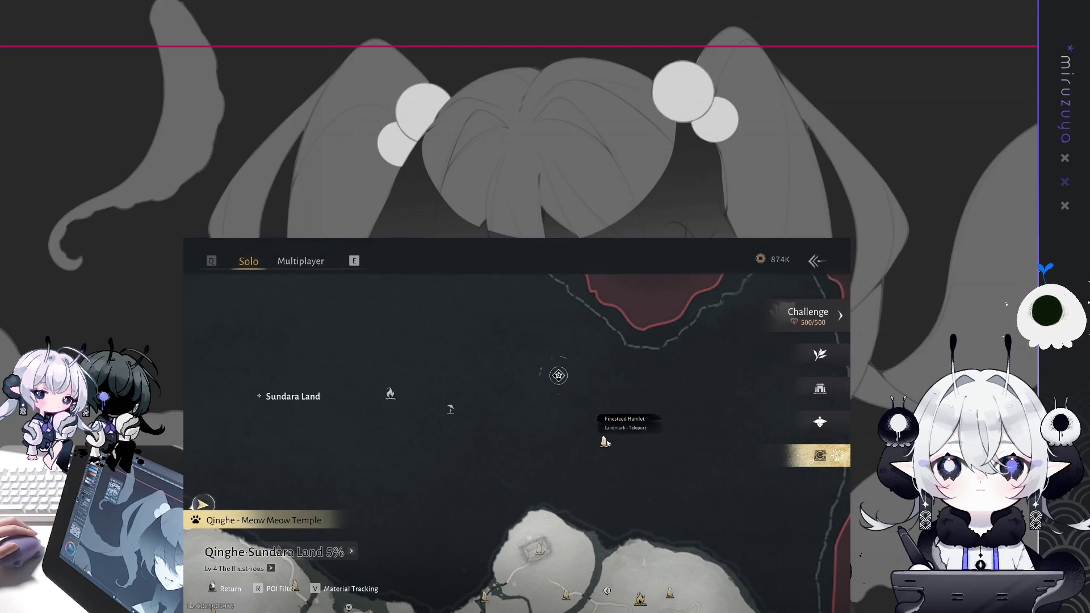
- Fast-travel to the Finesteed Hamlet teleport point and set off toward Sanniang in Sundara Land
left_click(585, 441)
left_click(769, 590)
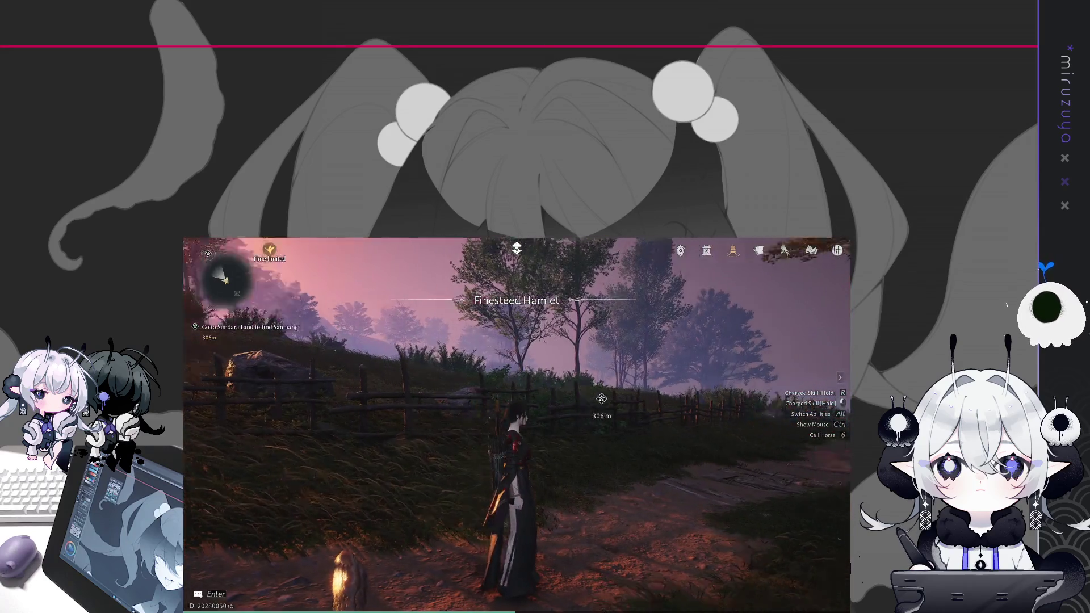
key("6")
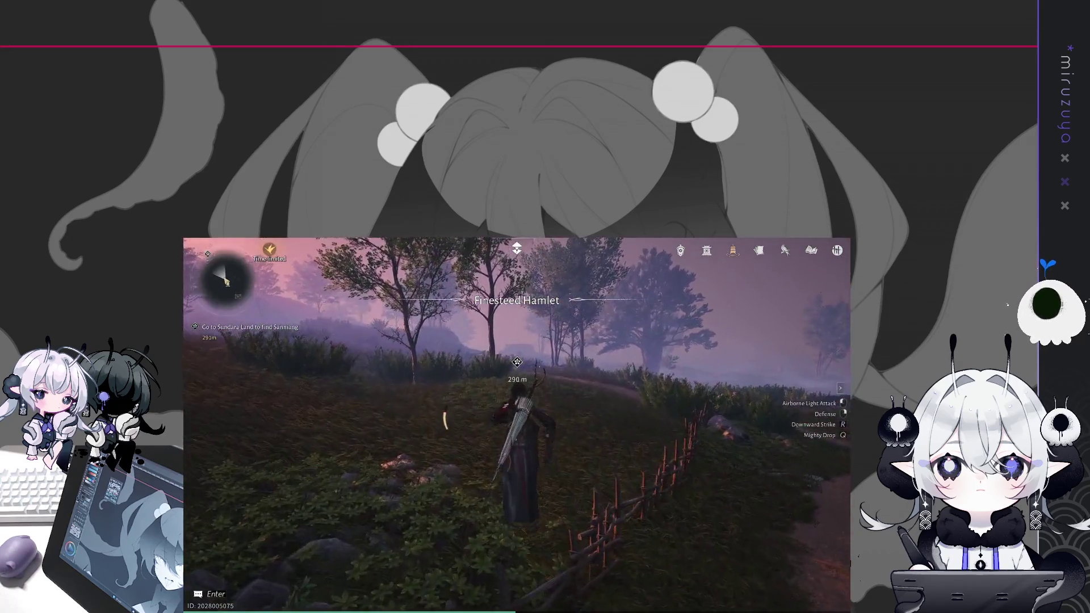